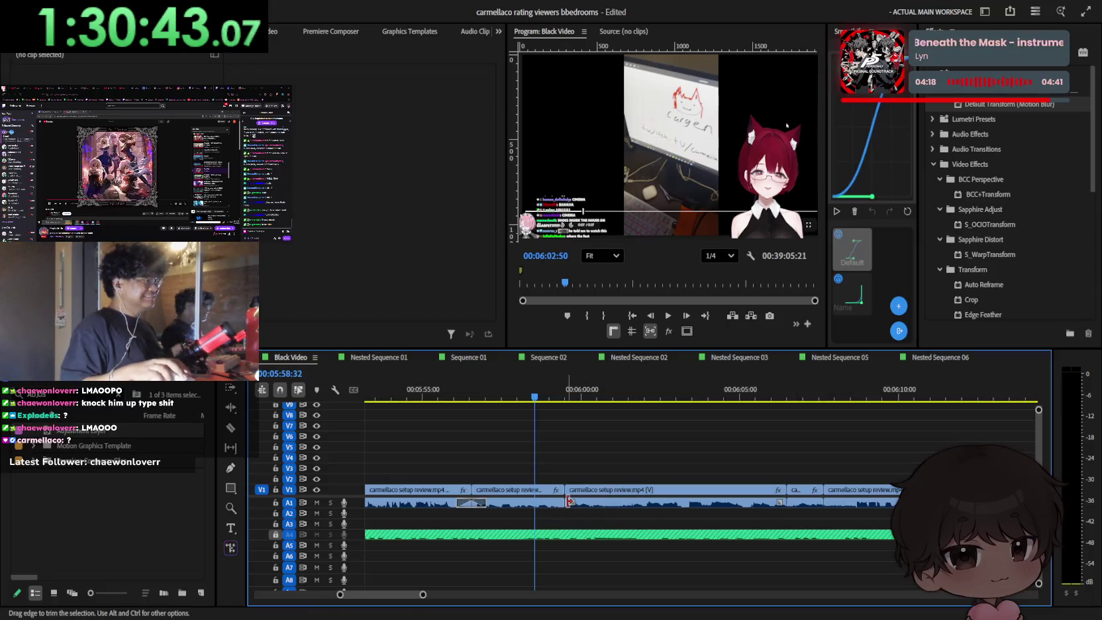
Step: Focus the Black Video timeline and save the 'carmellaco rating viewers bbedrooms' project with Ctrl+S
scroll(598, 491, "up", 1)
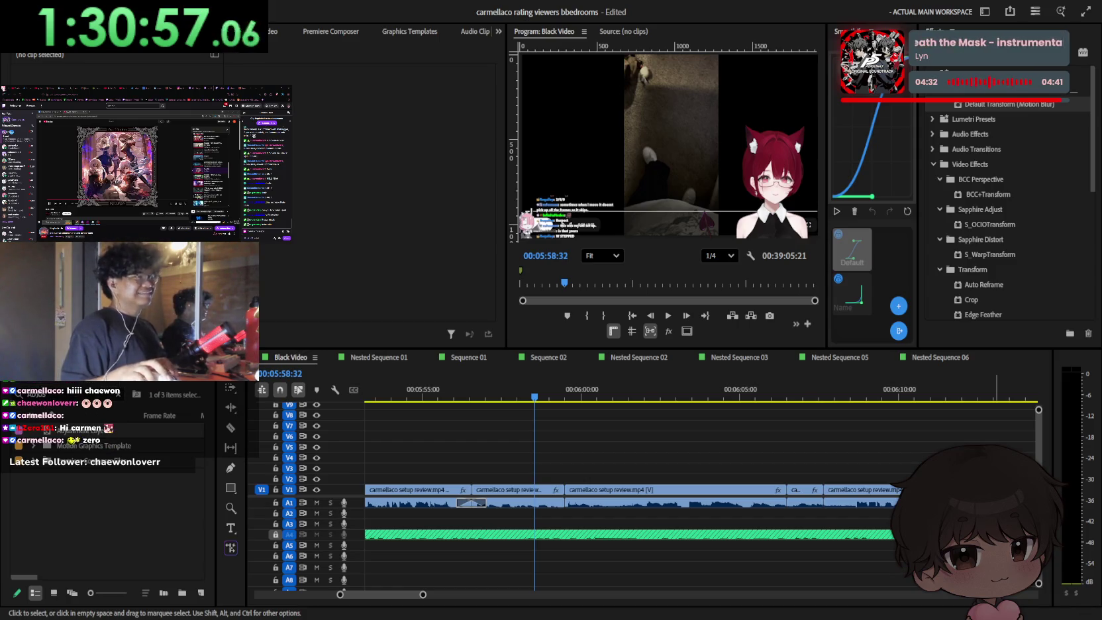
left_click(968, 543)
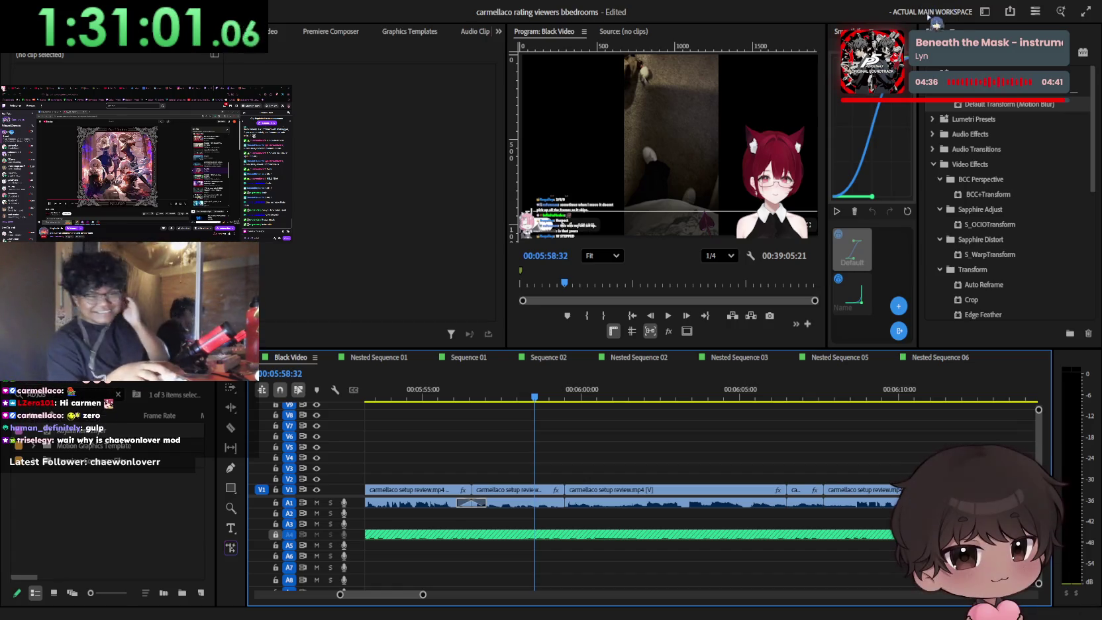
left_click(833, 263)
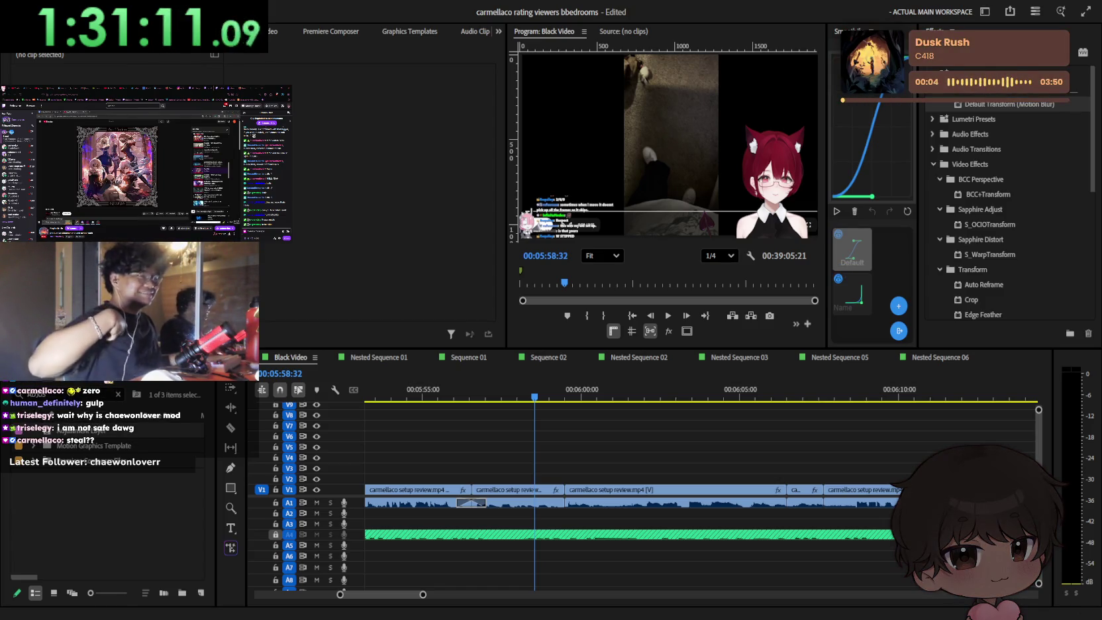
key("shift+3")
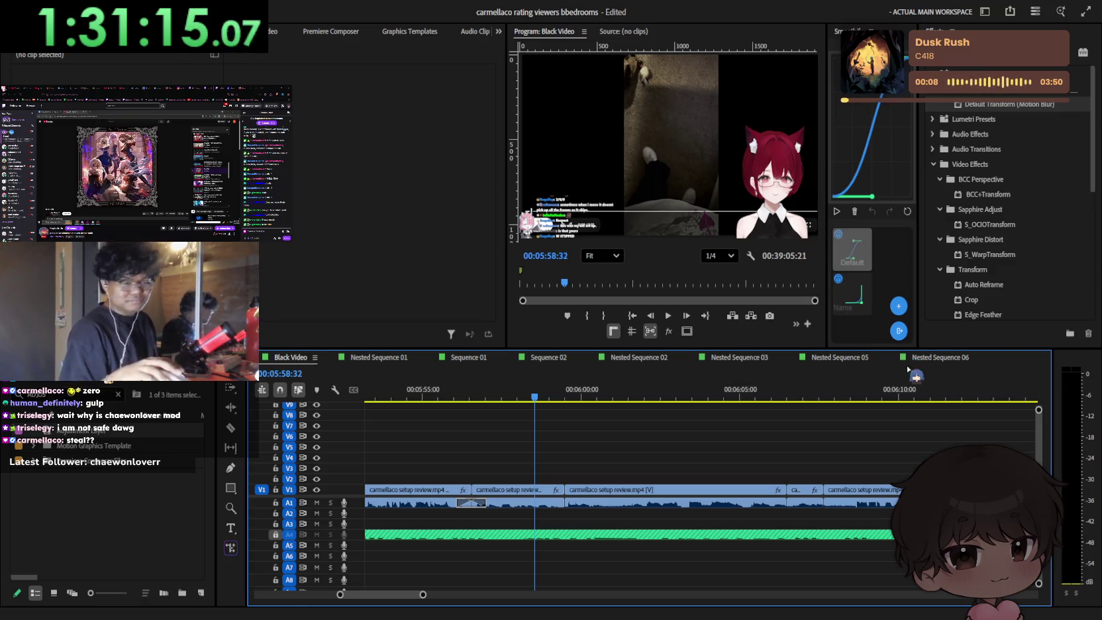
key("ctrl+s")
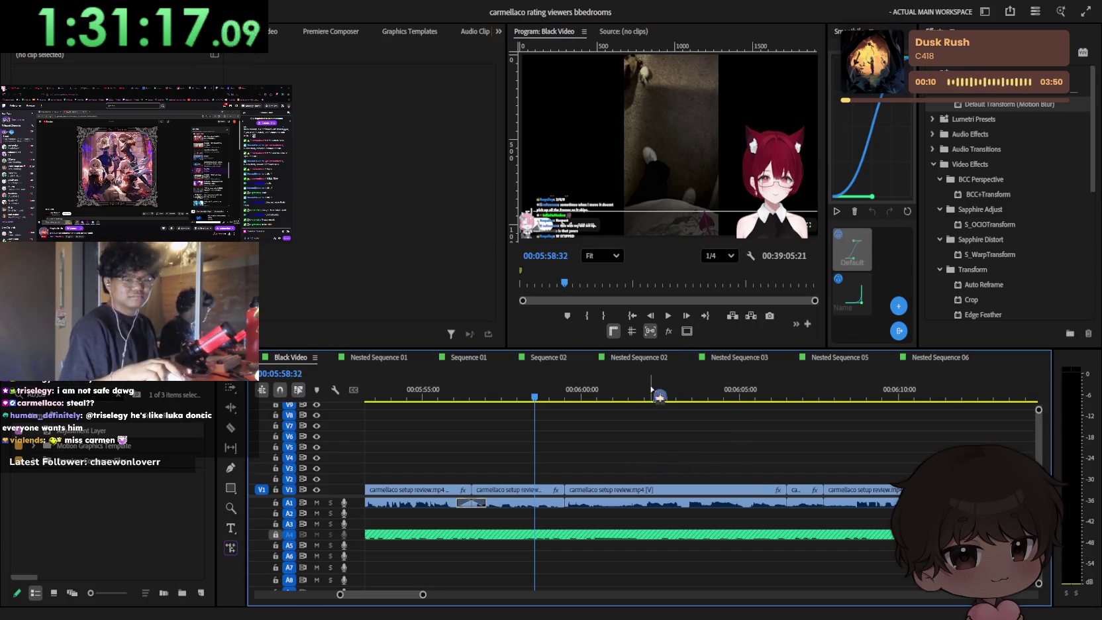
Step: Zoom the timeline out and back in to survey the whole Black Video sequence
scroll(650, 400, "down", 2)
scroll(649, 400, "down", 2)
scroll(648, 400, "up", 2)
scroll(648, 400, "up", 2)
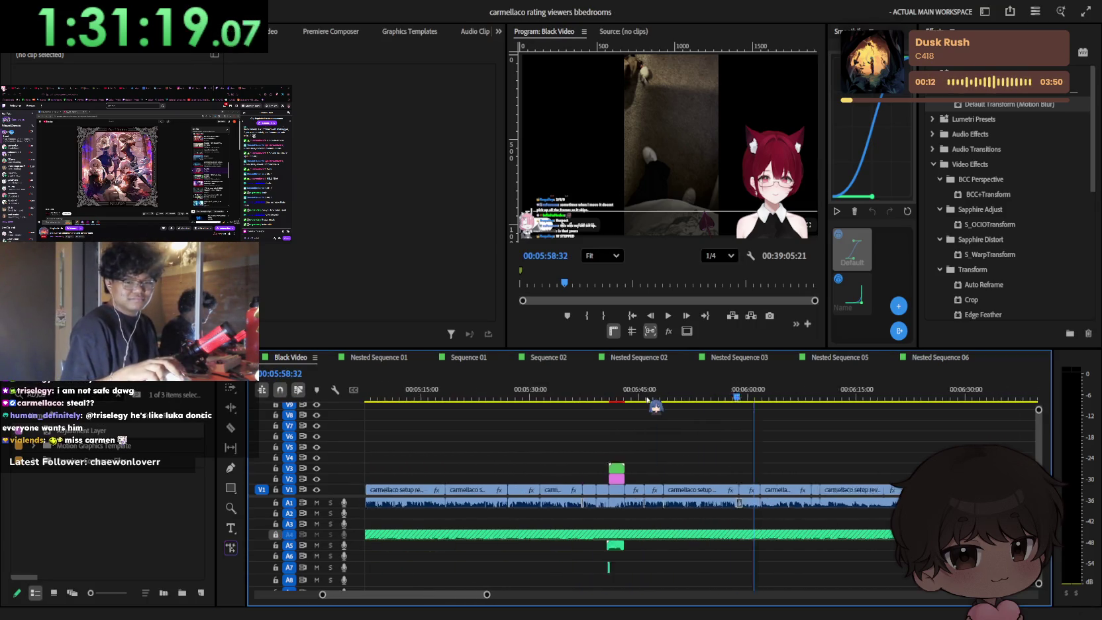
scroll(648, 400, "up", 2)
scroll(648, 401, "up", 2)
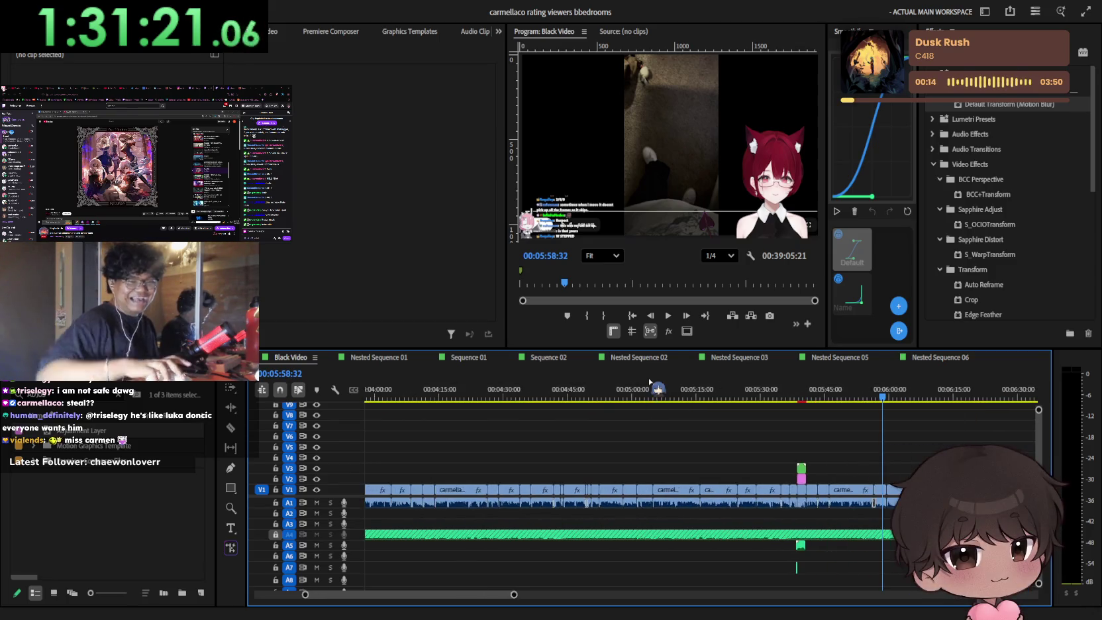
scroll(821, 456, "down", 2)
scroll(825, 454, "down", 2)
scroll(814, 457, "down", 2)
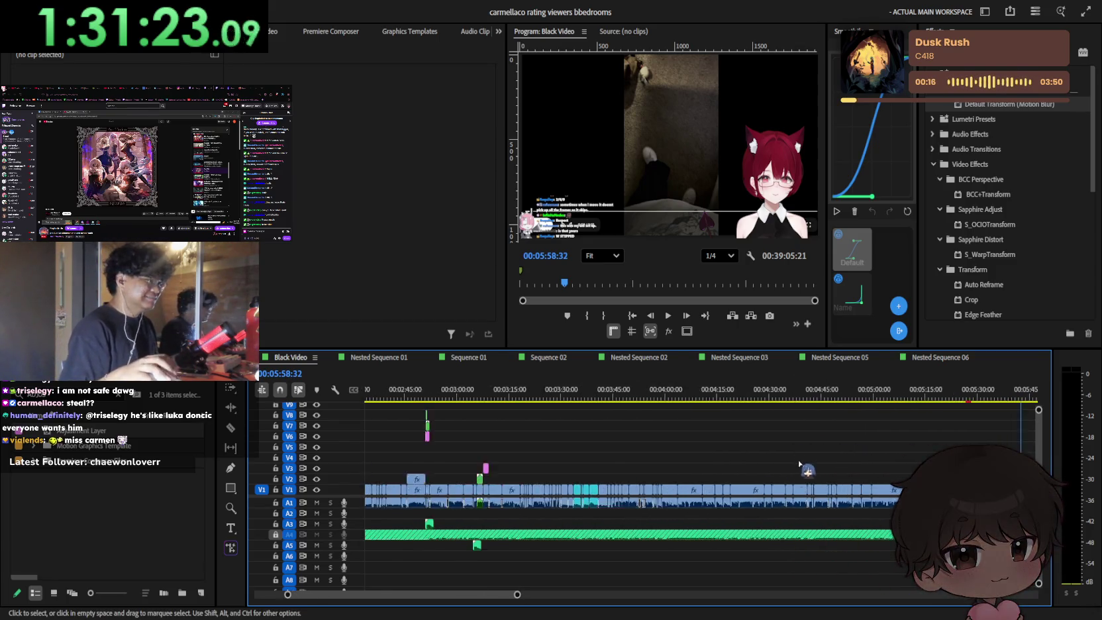
scroll(812, 457, "down", 2)
scroll(812, 454, "down", 2)
scroll(813, 456, "down", 2)
scroll(835, 444, "down", 2)
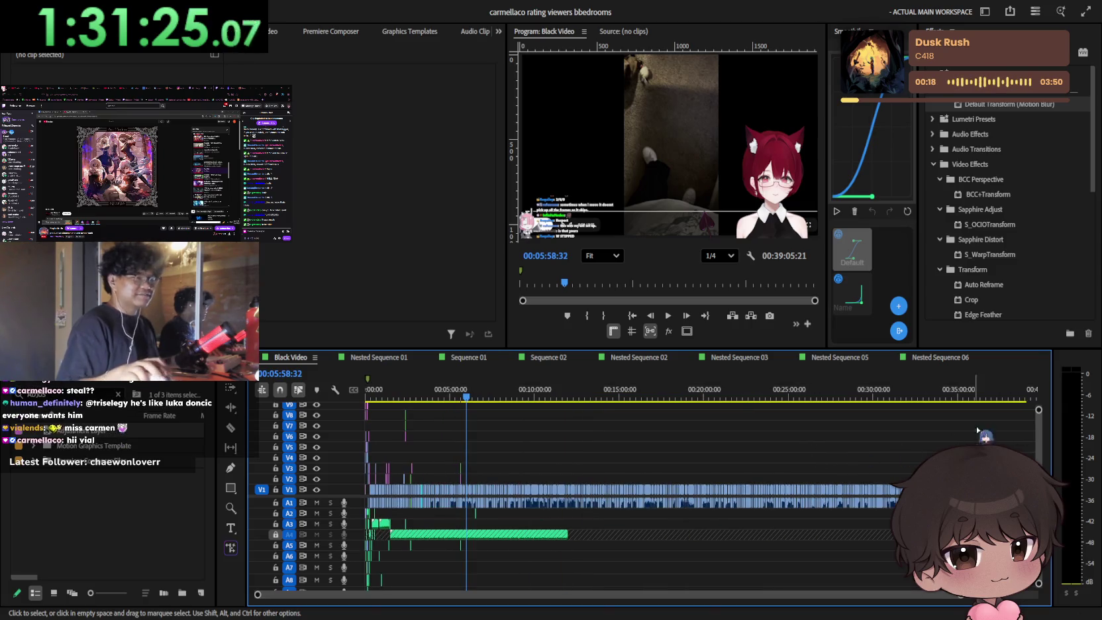
scroll(881, 437, "down", 1)
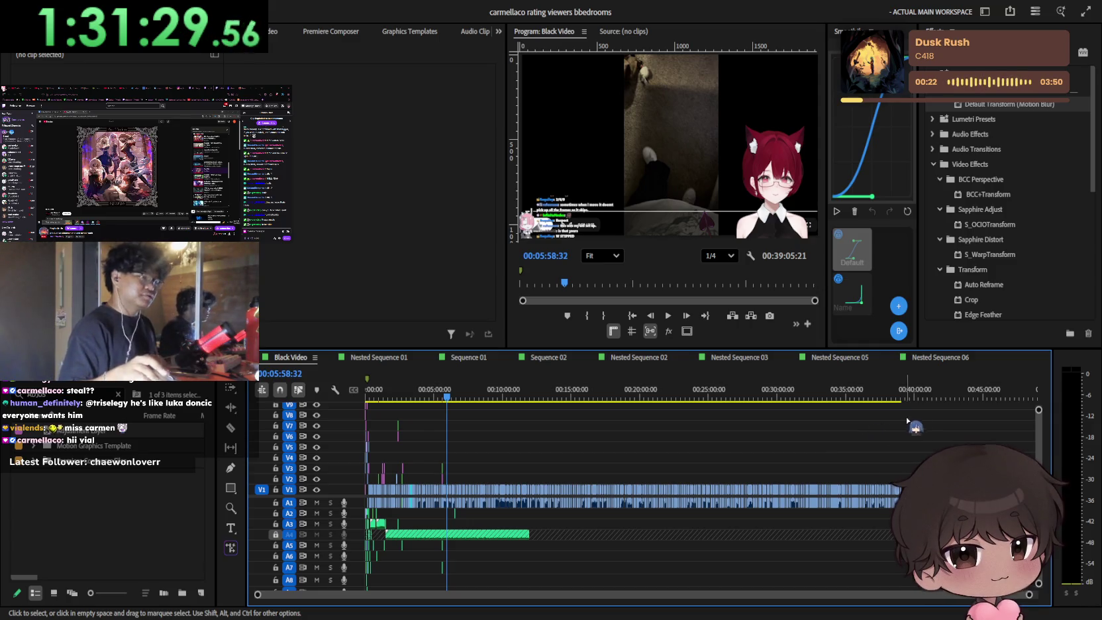
scroll(855, 438, "up", 4)
scroll(878, 437, "up", 4)
Step: Park the playhead near 00:38:58:52, drag it to 00:28:34:48, then back to about 00:08:51:52
left_click(884, 397)
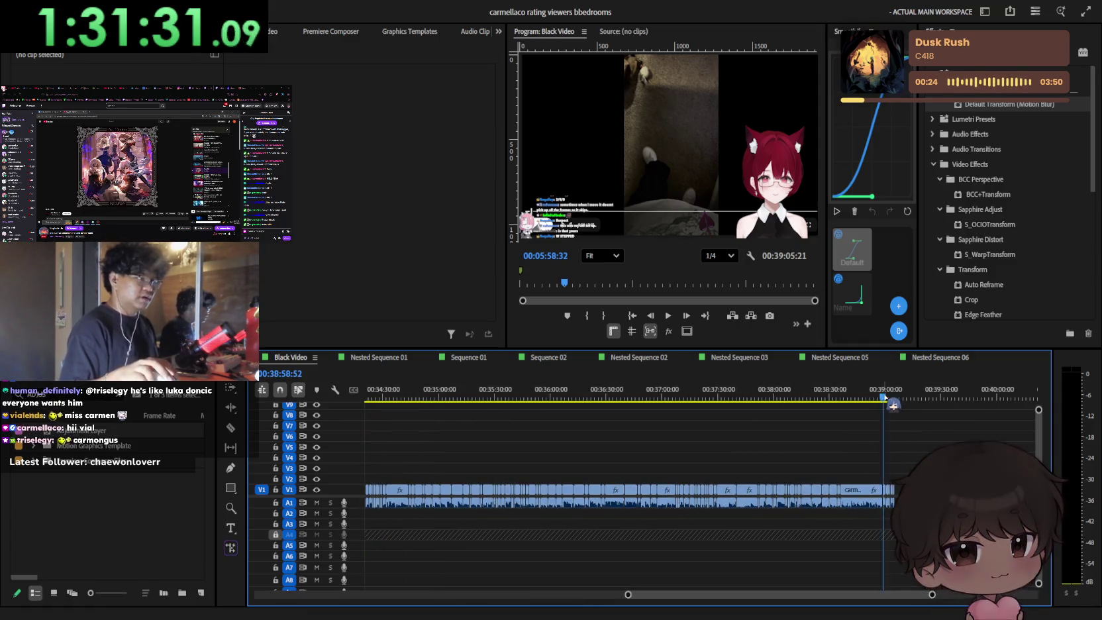
scroll(862, 438, "up", 2)
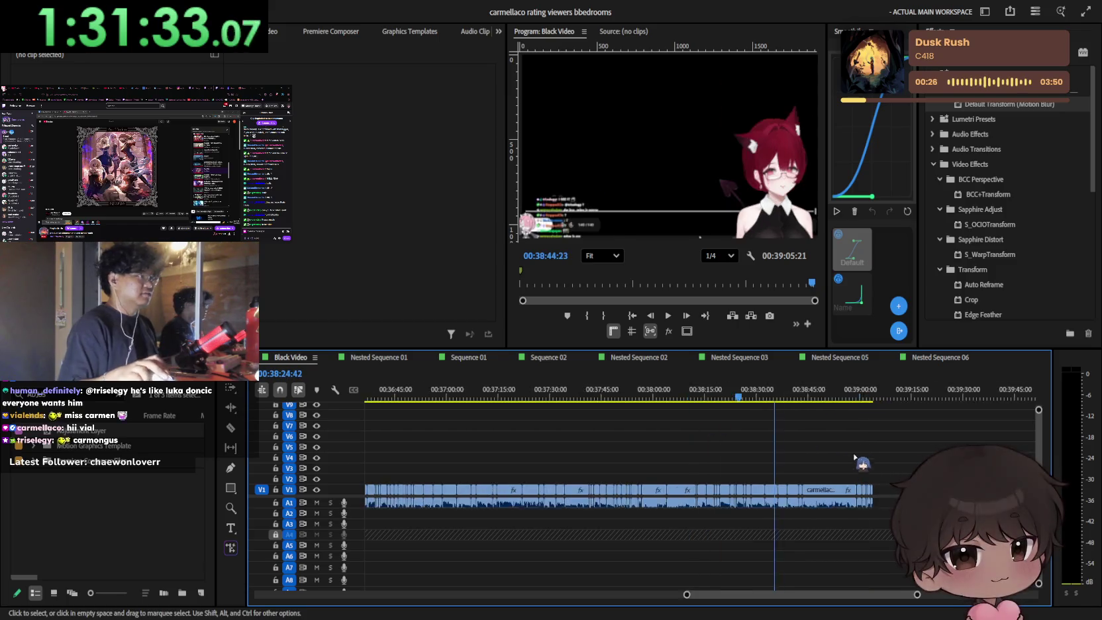
scroll(861, 457, "down", 4)
left_click_drag(881, 396, 572, 396)
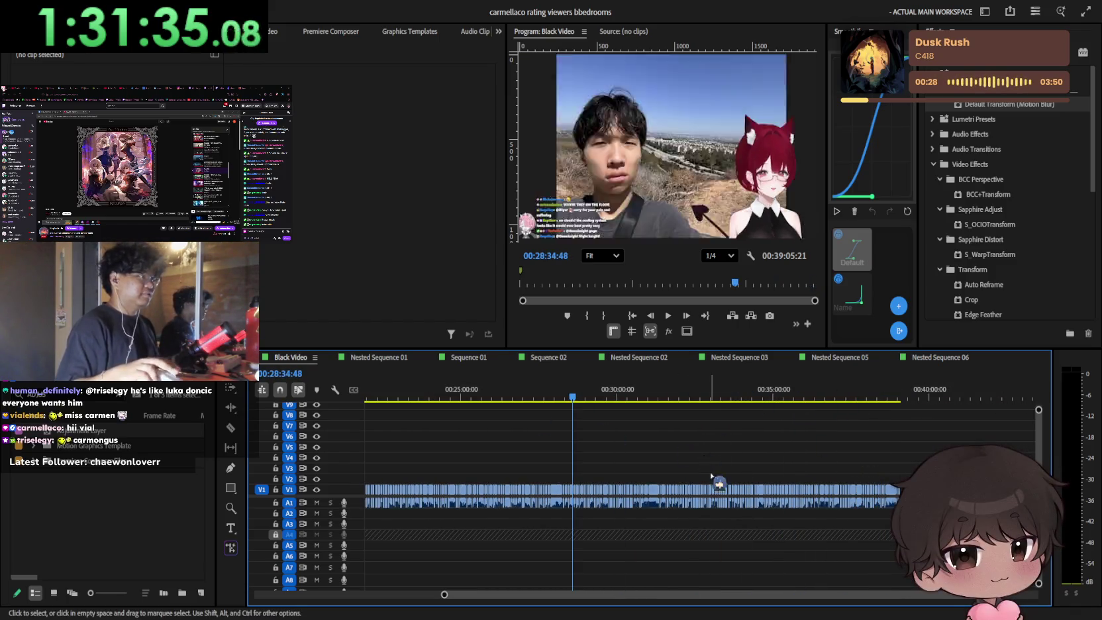
scroll(712, 476, "down", 5)
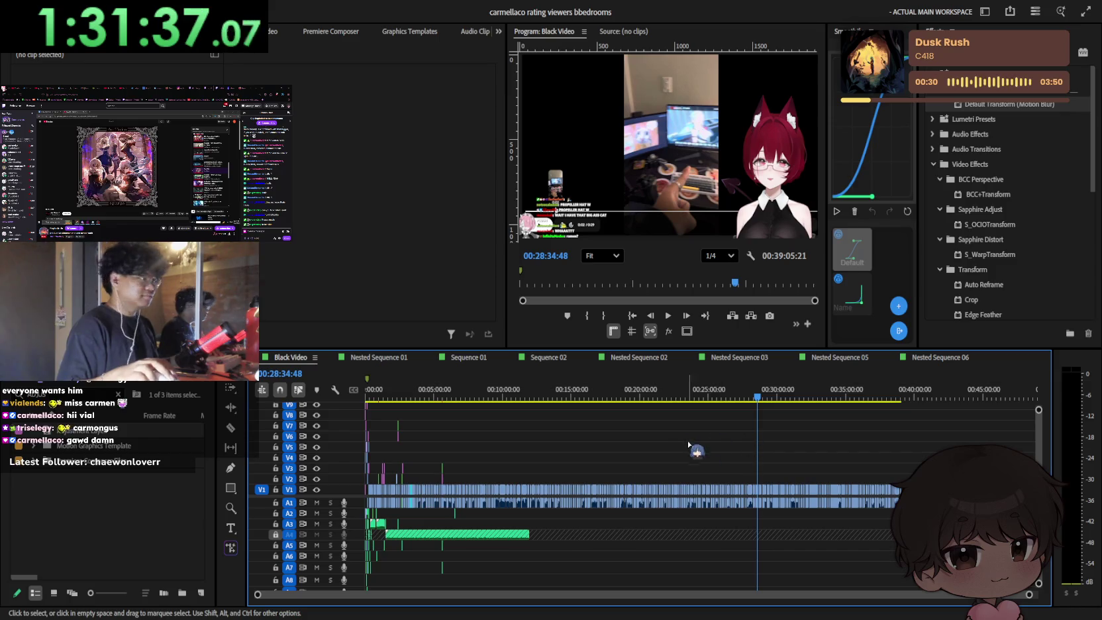
mouse_move(689, 446)
left_mouse_down()
mouse_move(489, 421)
mouse_move(728, 415)
left_mouse_up()
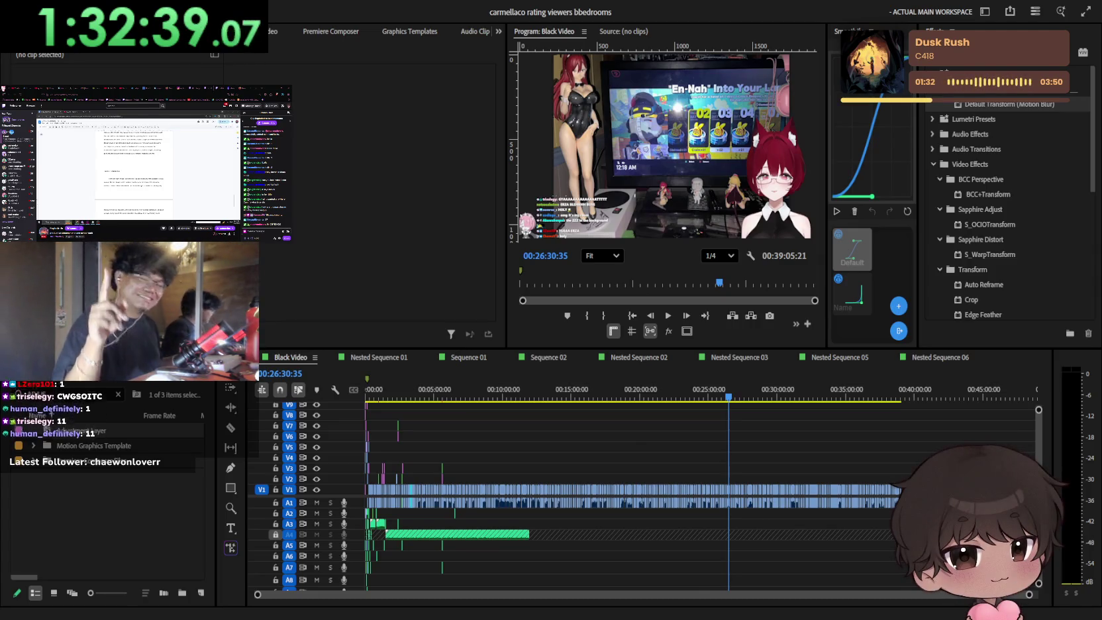
Step: Jump to 00:14:58:09, zoom in on the nearby clips, then zoom back out to 20 minutes
key("alt+Tab")
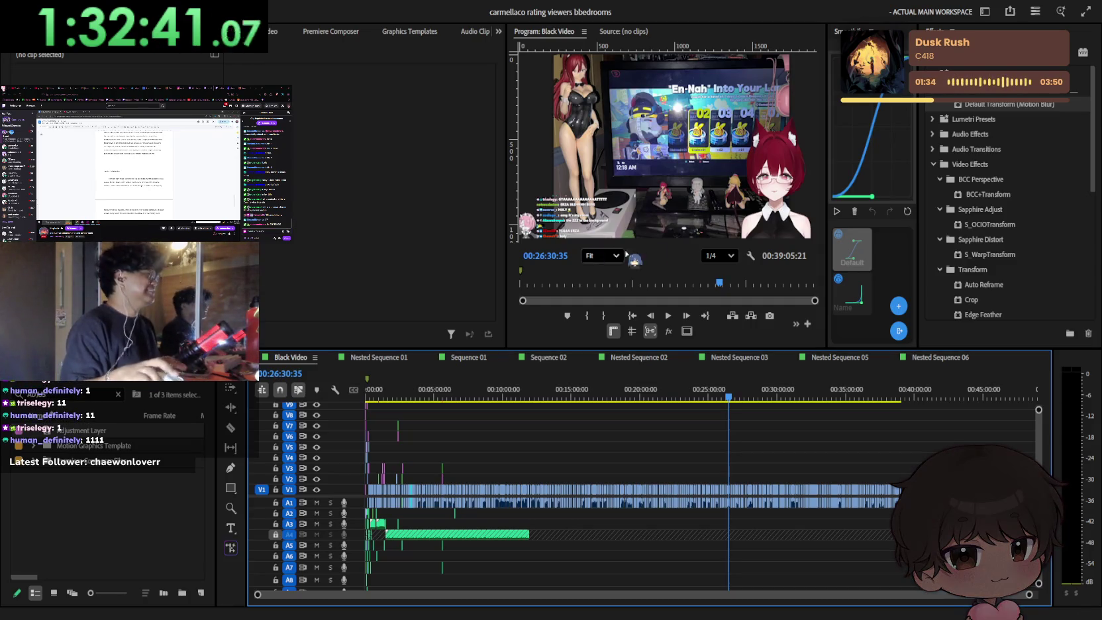
left_click(570, 391)
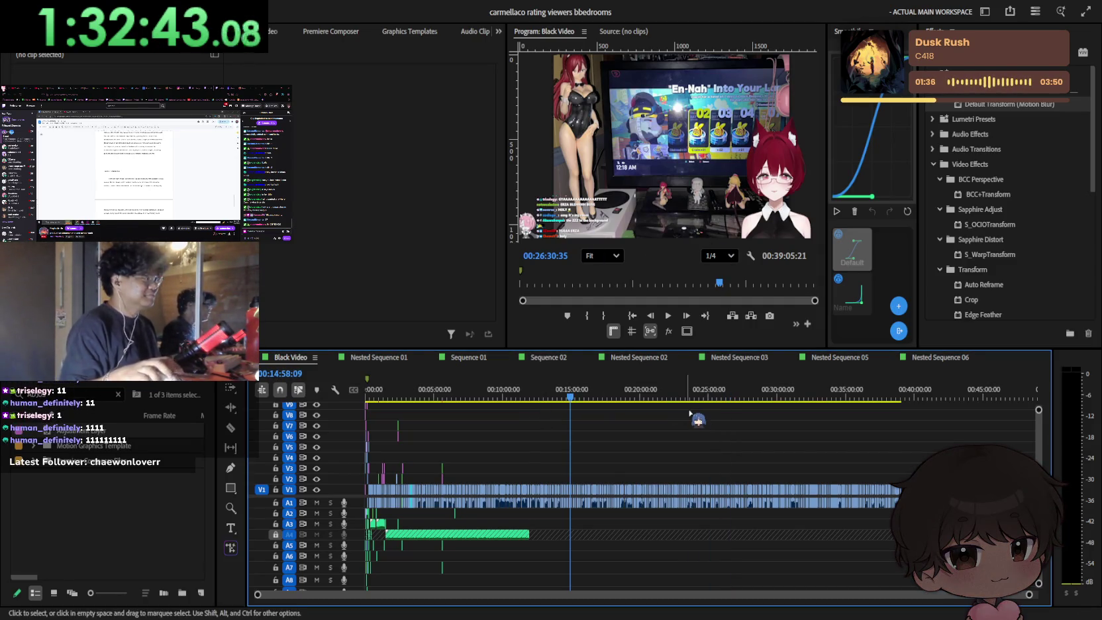
key("equal")
key("equal")
key("equal")
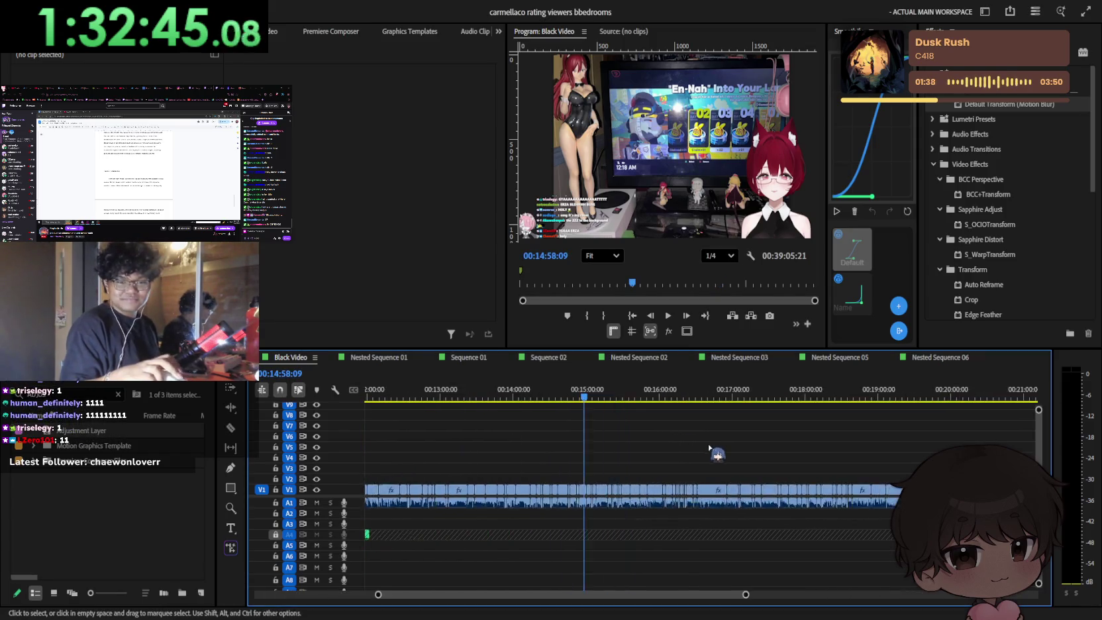
scroll(711, 450, "up", 5)
scroll(721, 453, "up", 2)
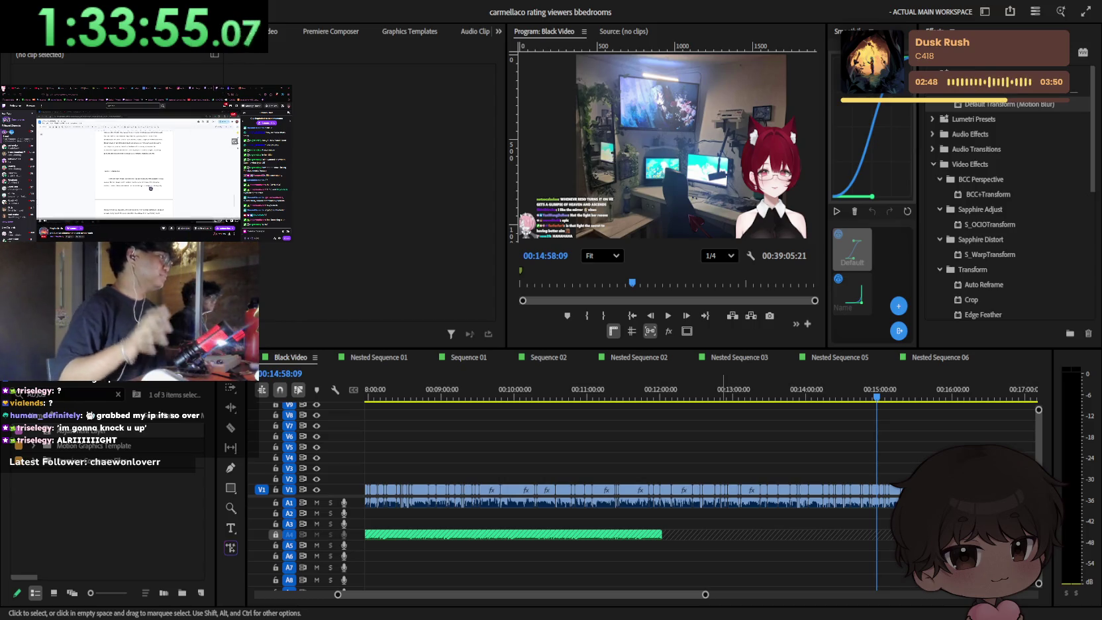
key("shift+3")
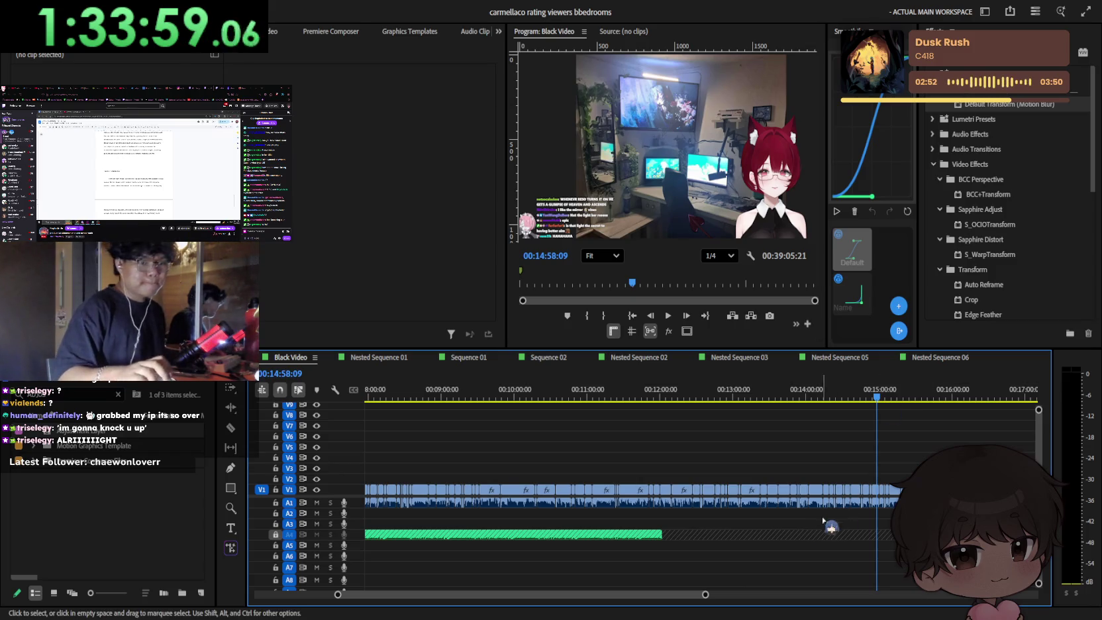
key("minus")
key("minus")
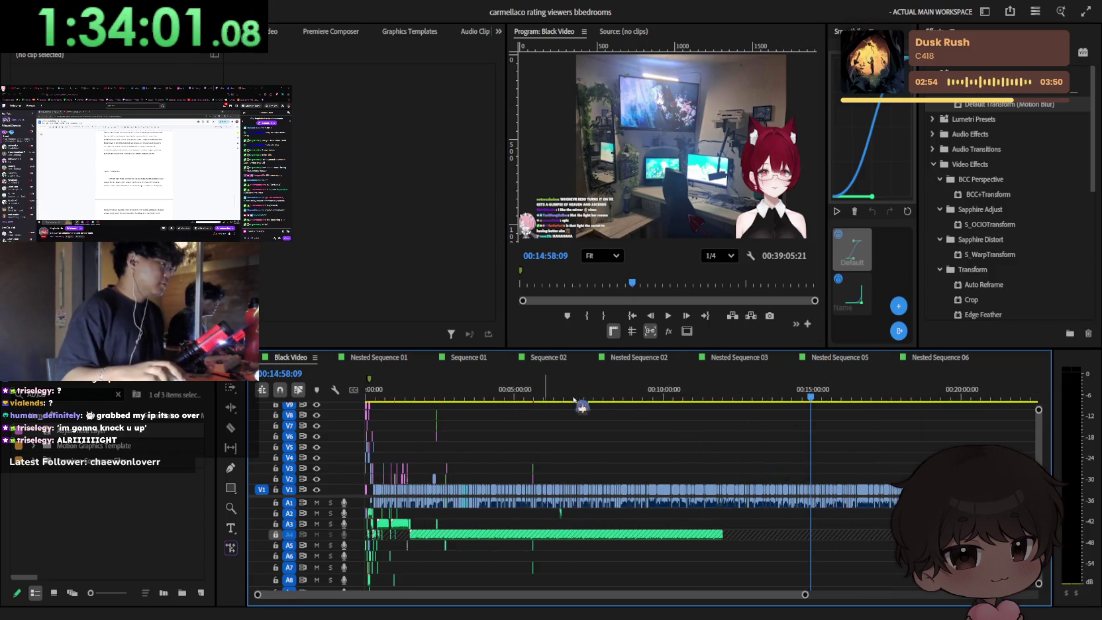
Step: Move the playhead back to 00:03:24:37, then to 00:01:33:38
left_click_drag(513, 396, 468, 397)
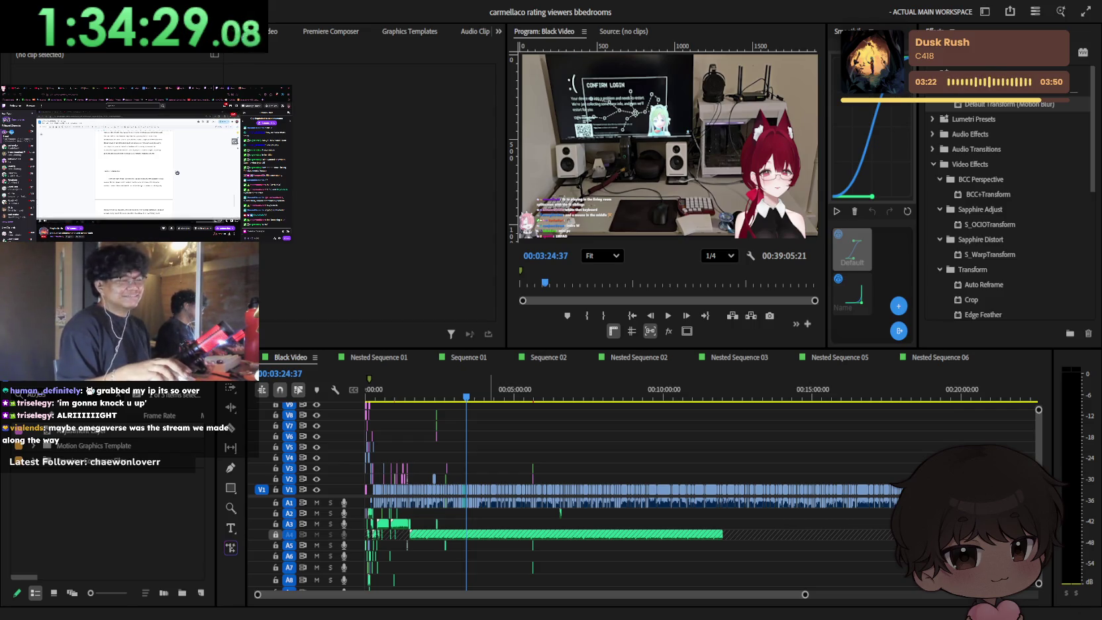
key("alt+Tab")
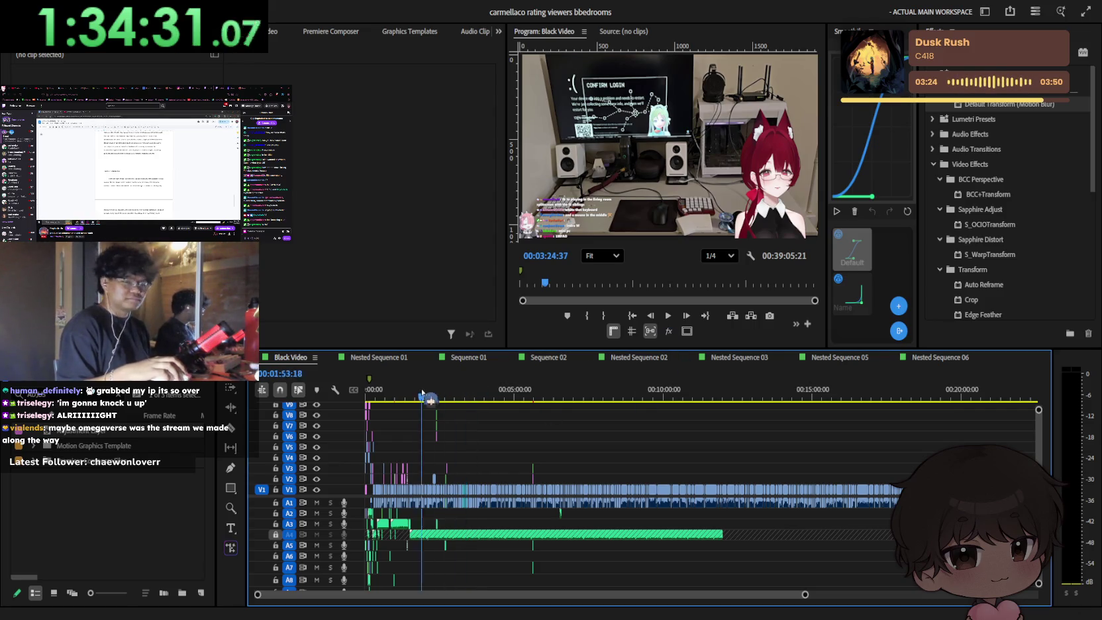
left_click(411, 392)
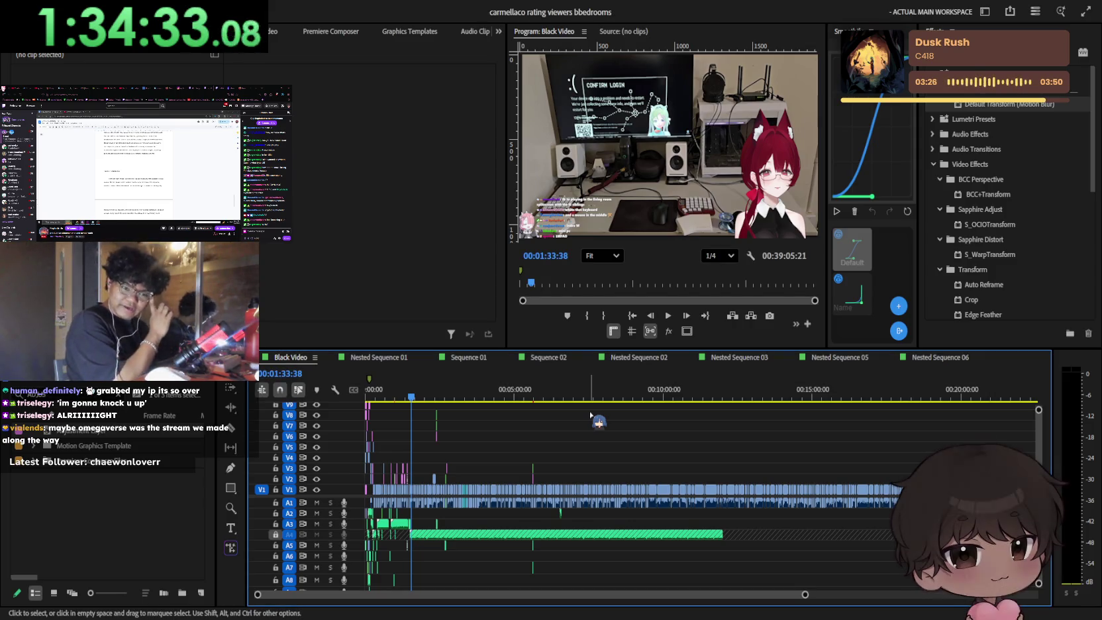
key("alt+Tab")
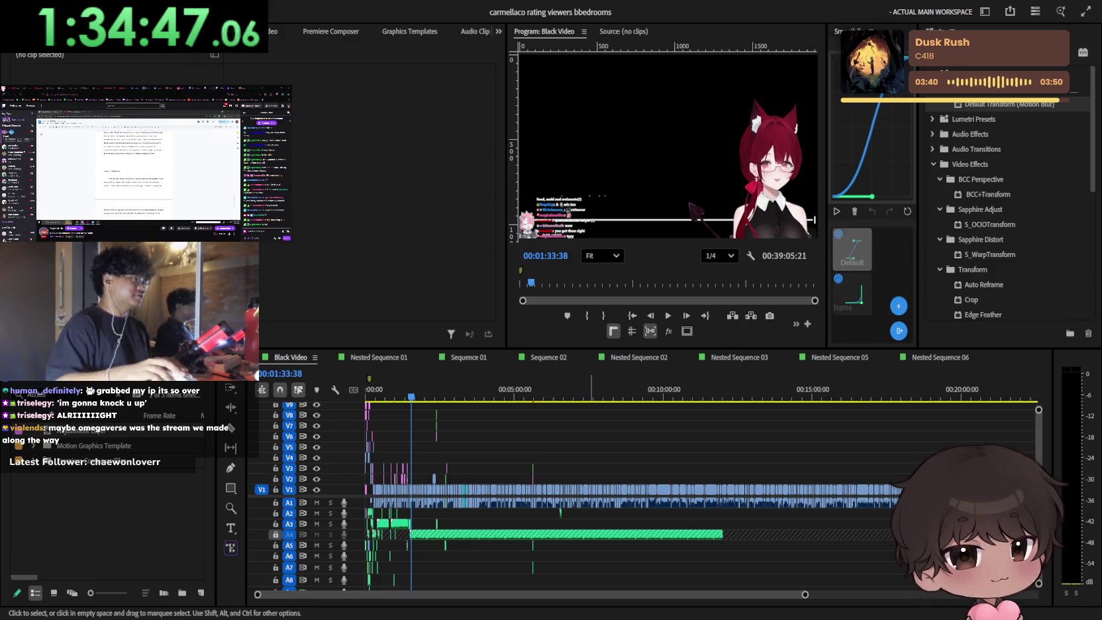
Step: Zoom the Black Video timeline in twice around the playhead to a few-minute span
left_click(933, 407)
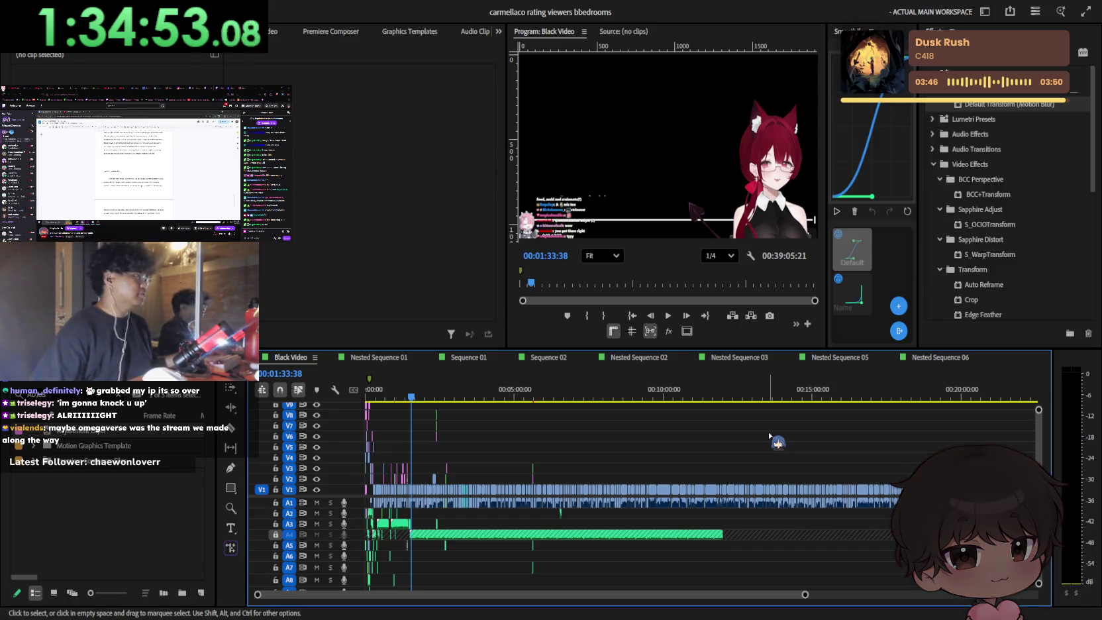
scroll(206, 198, "down", 3)
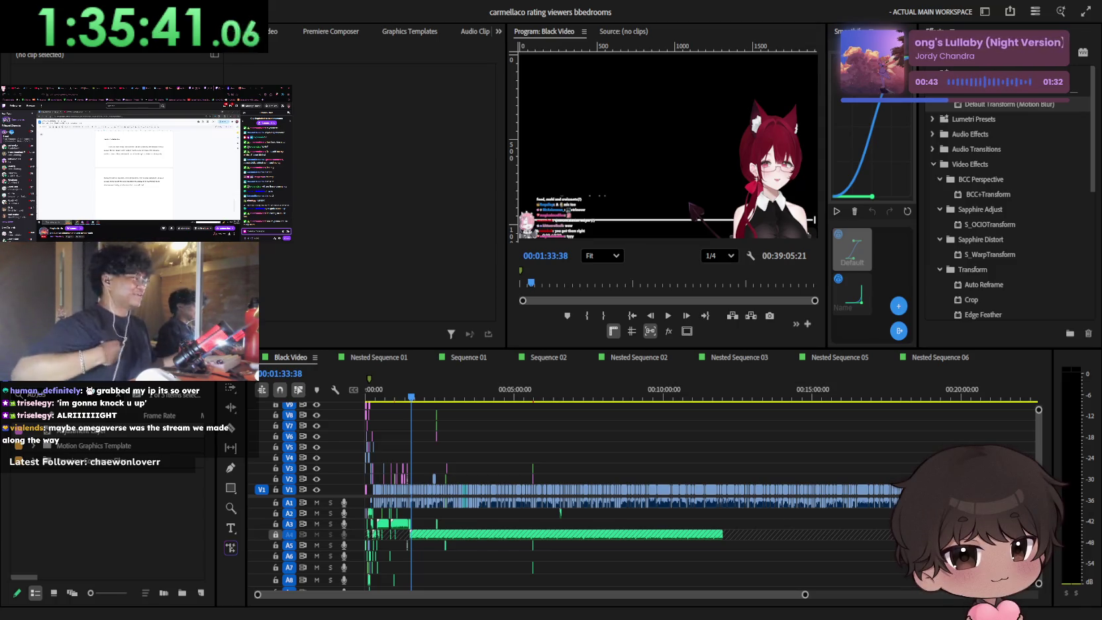
key("alt+Tab")
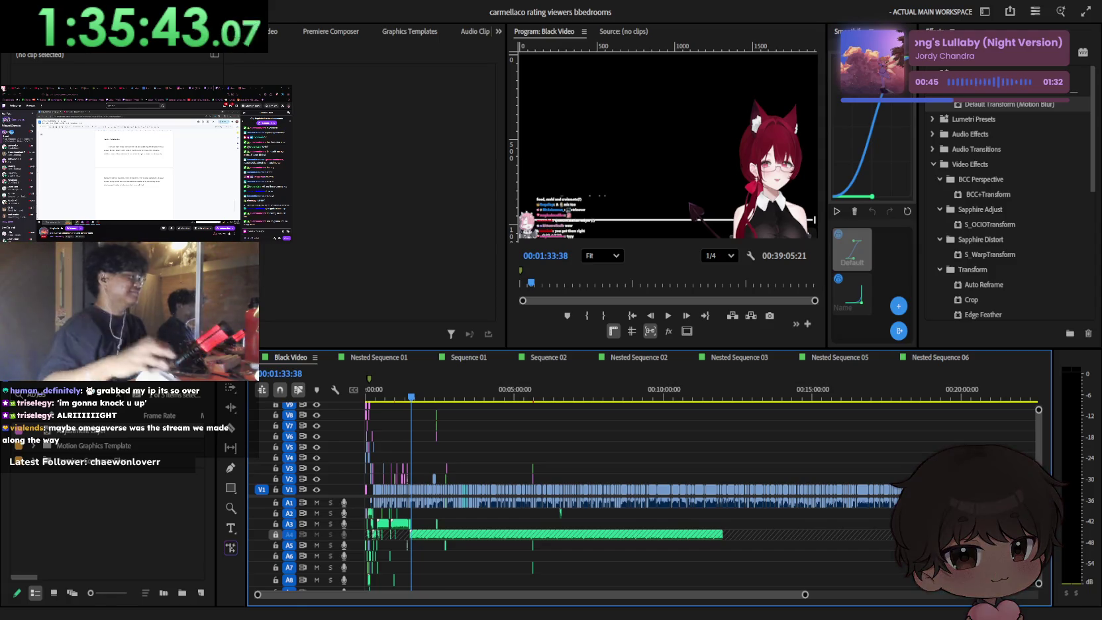
key("equal")
key("equal")
key("equal")
key("equal")
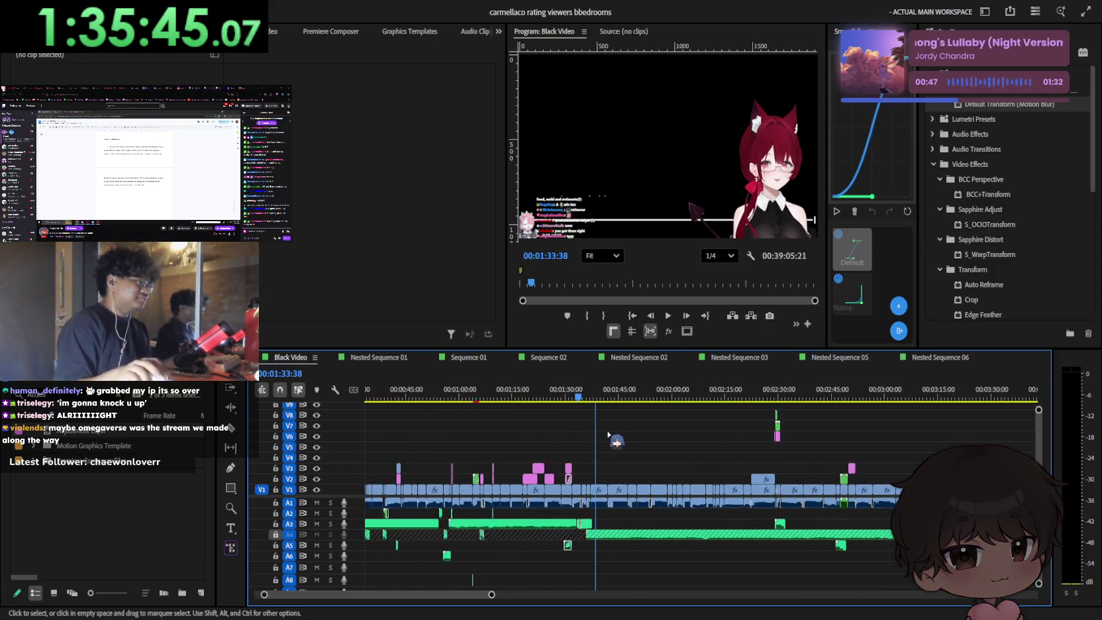
key("equal")
Step: Rewind the playhead to 00:00:21:51 on the staircase footage, then bring the X profile page forward
left_click_drag(676, 407, 457, 407)
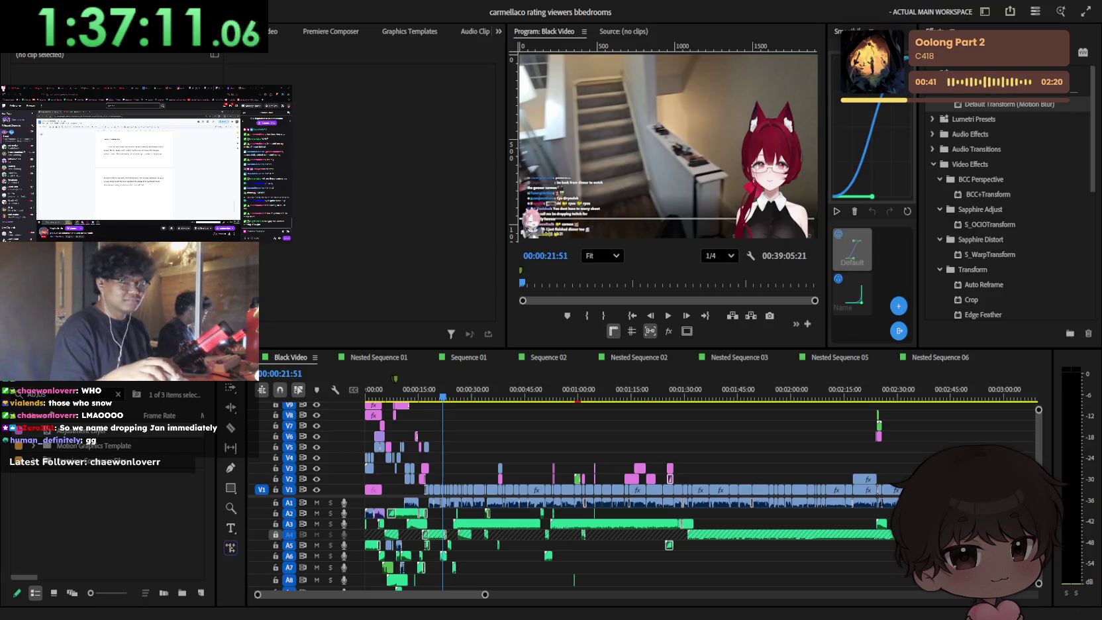
left_click(824, 425)
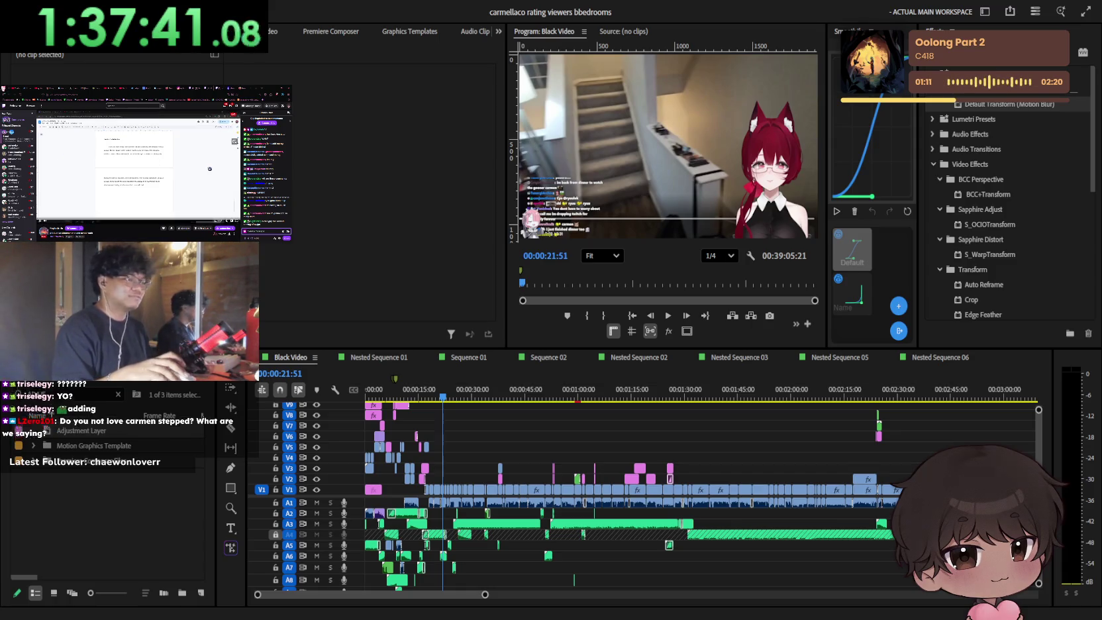
key("shift+3")
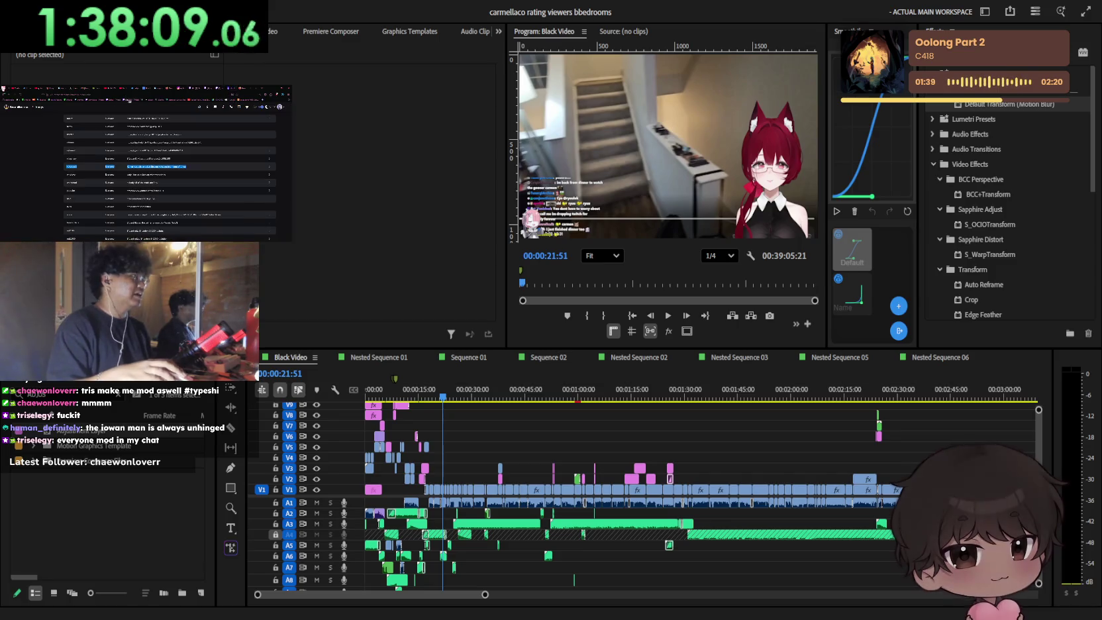
left_click(242, 82)
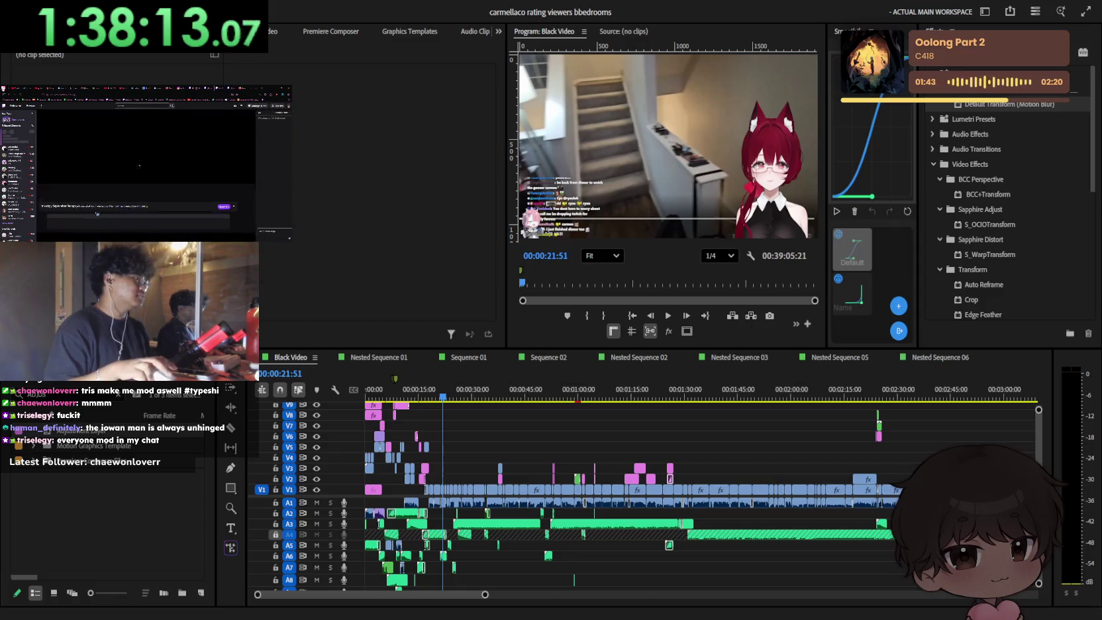
left_click(262, 231)
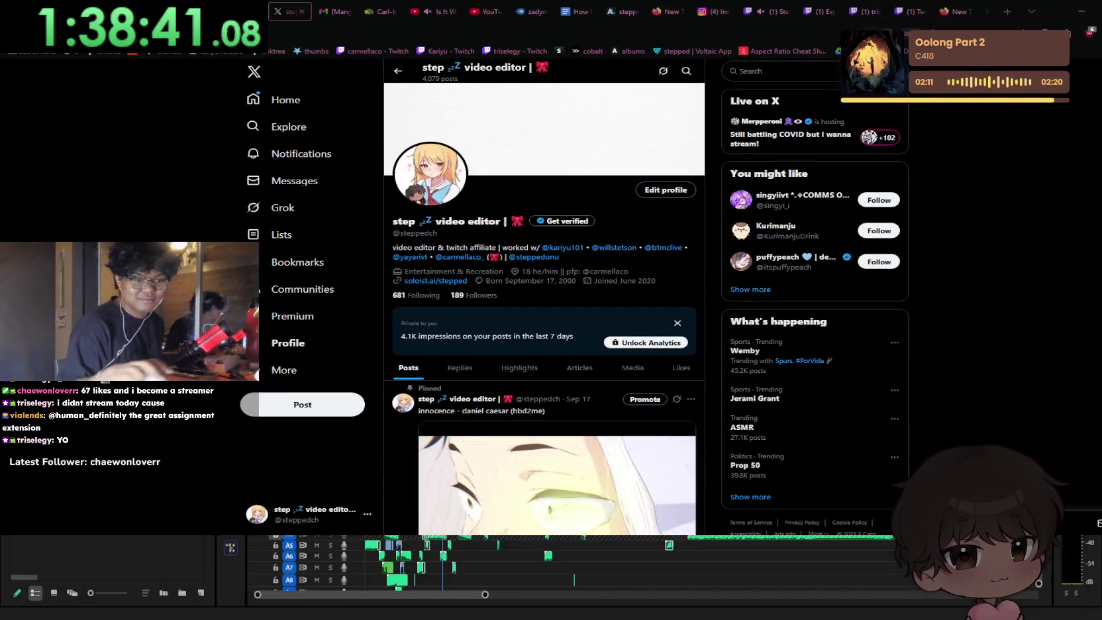
Step: Play and close the first video on the profile's Media tab, then shrink the browser aside
scroll(596, 298, "down", 1)
left_click(633, 319)
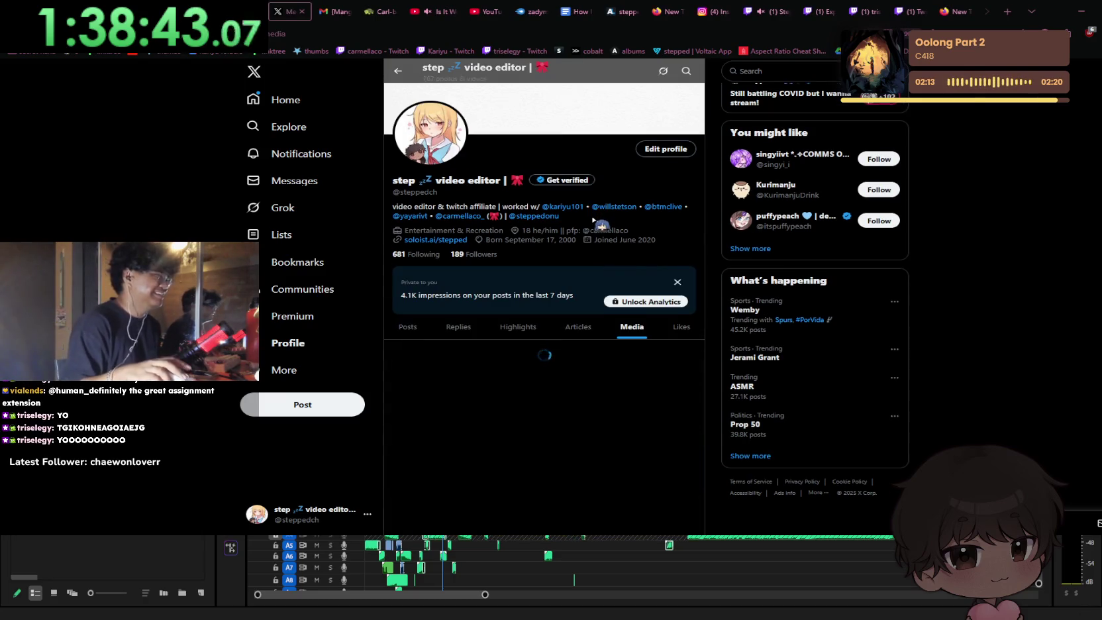
scroll(593, 220, "down", 2)
scroll(593, 220, "down", 2)
left_click(431, 276)
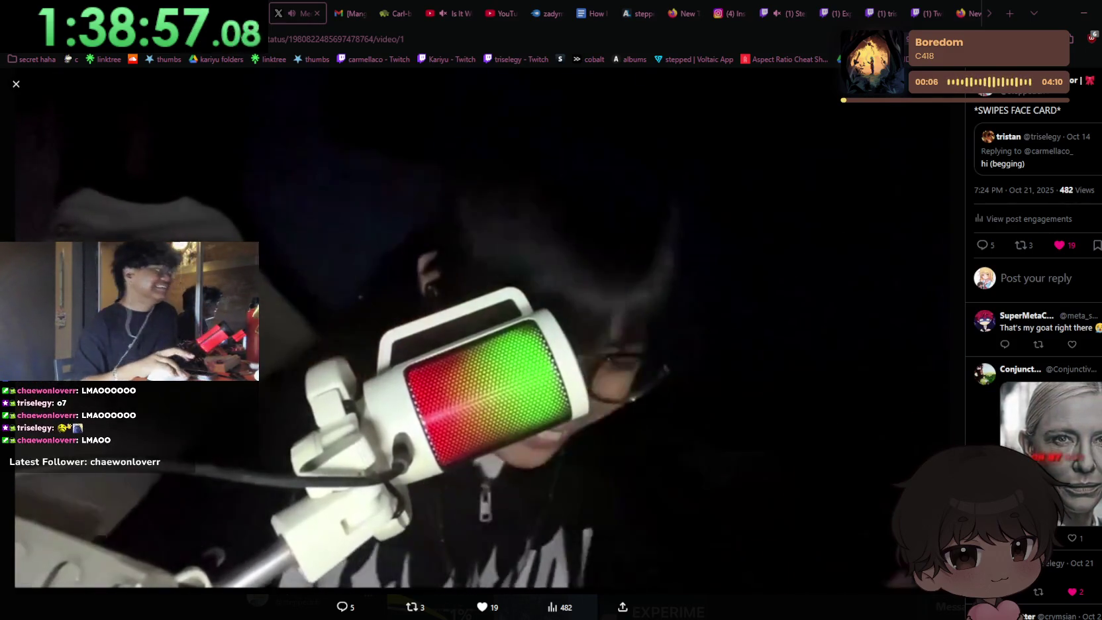
key("space")
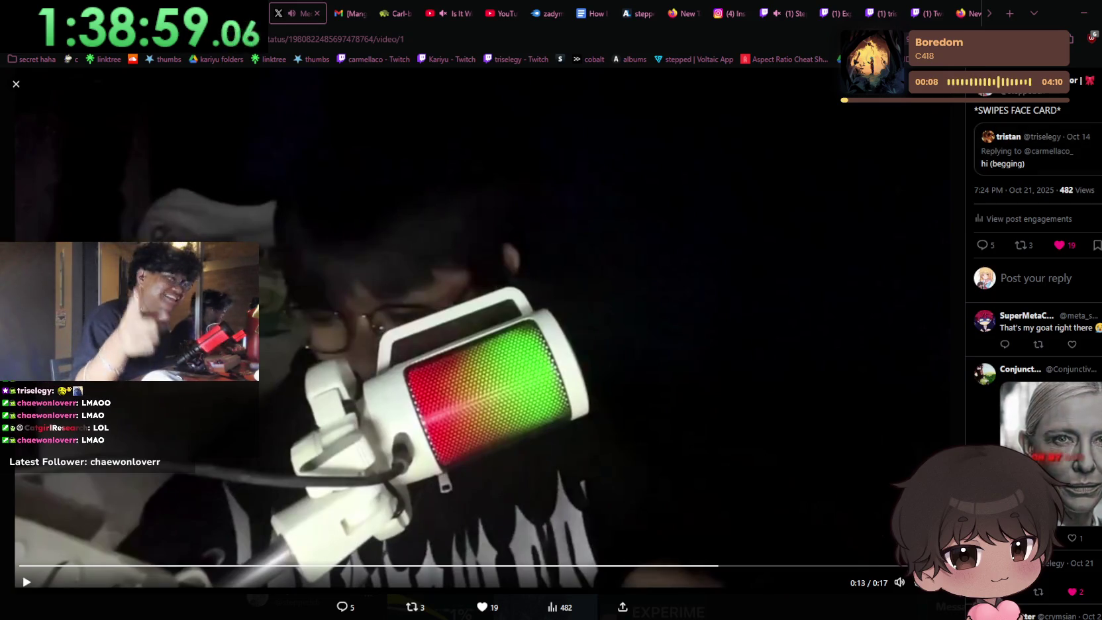
key("Escape")
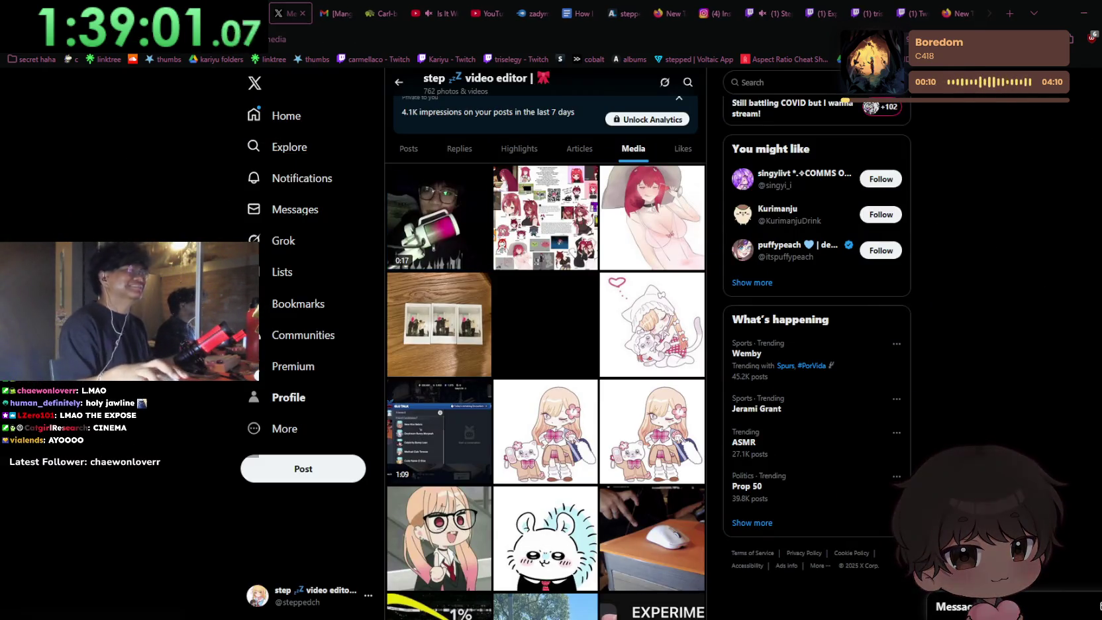
key("super+Down")
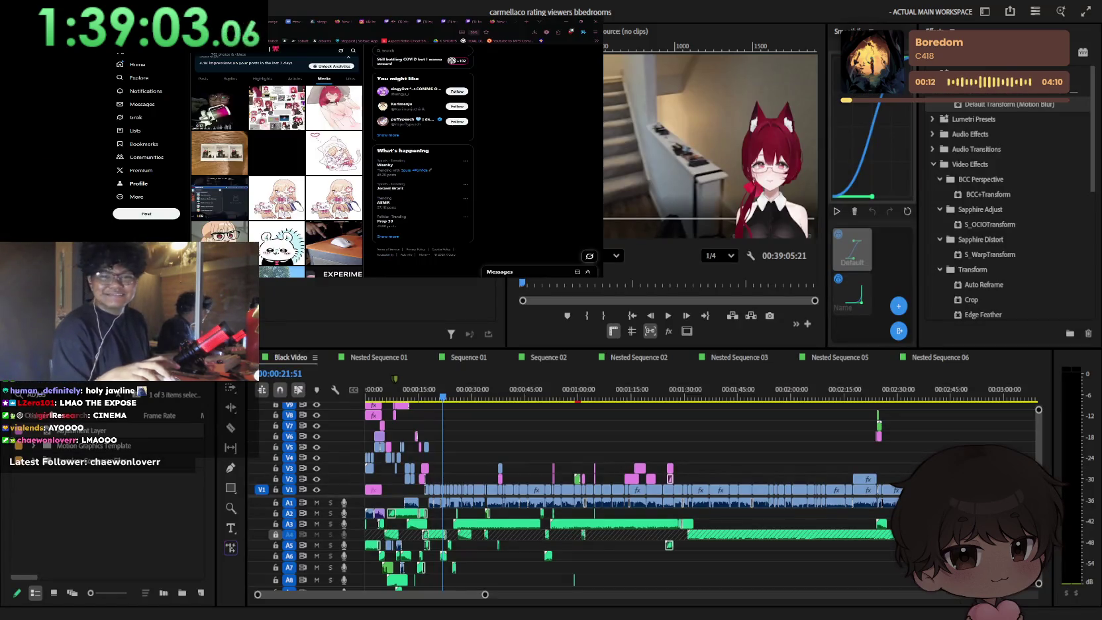
key("super+Down")
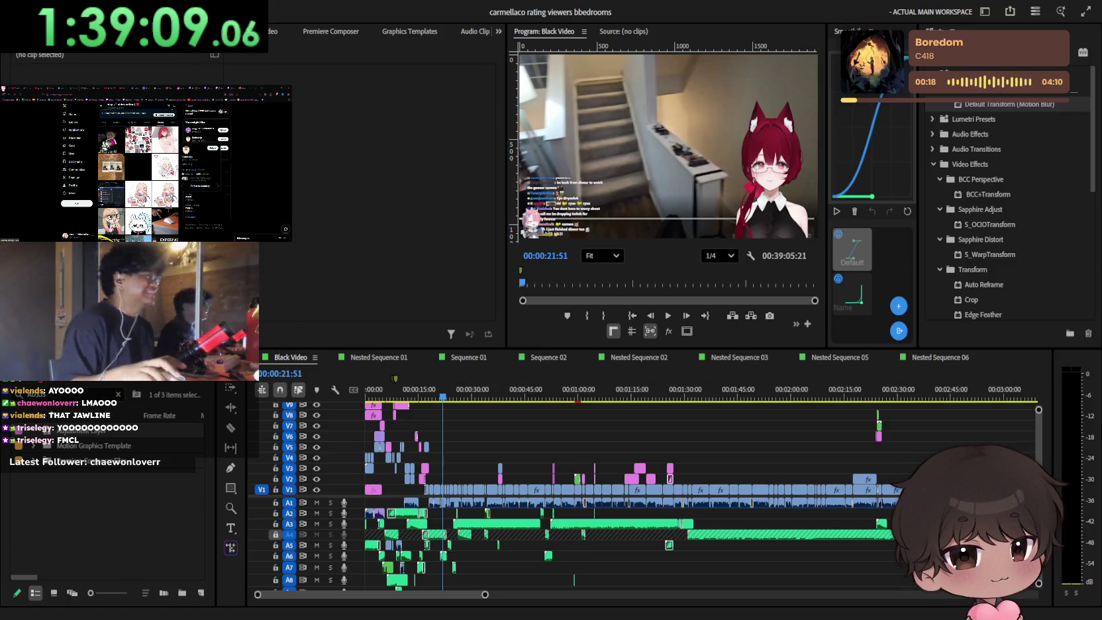
Step: Play and close the post's media video, then open the replying user's X profile
left_click(162, 220)
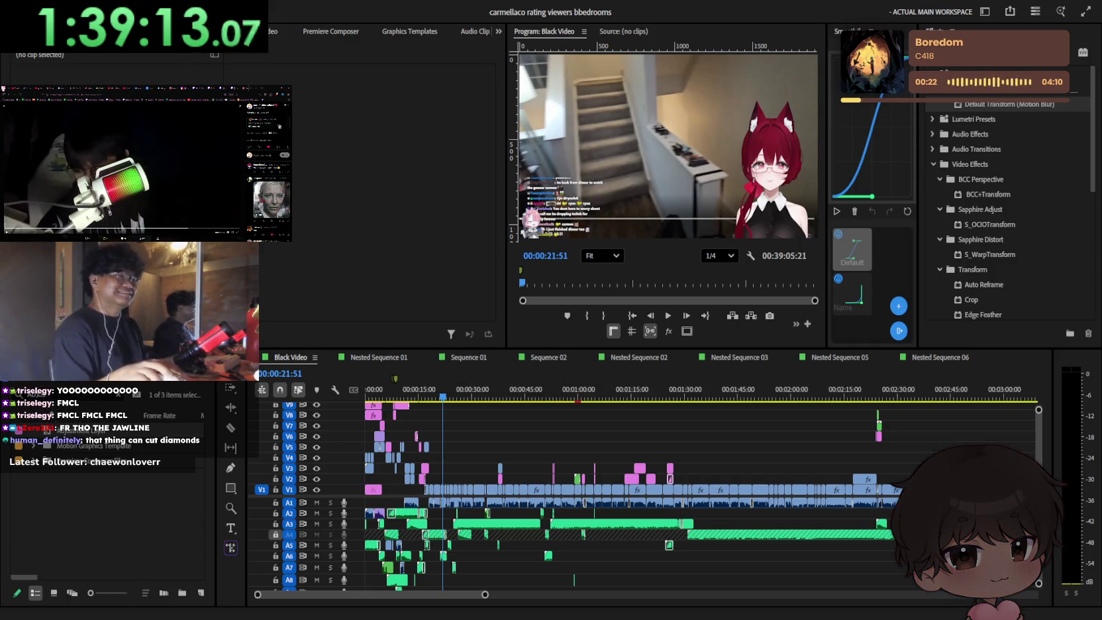
key("Escape")
left_click(105, 116)
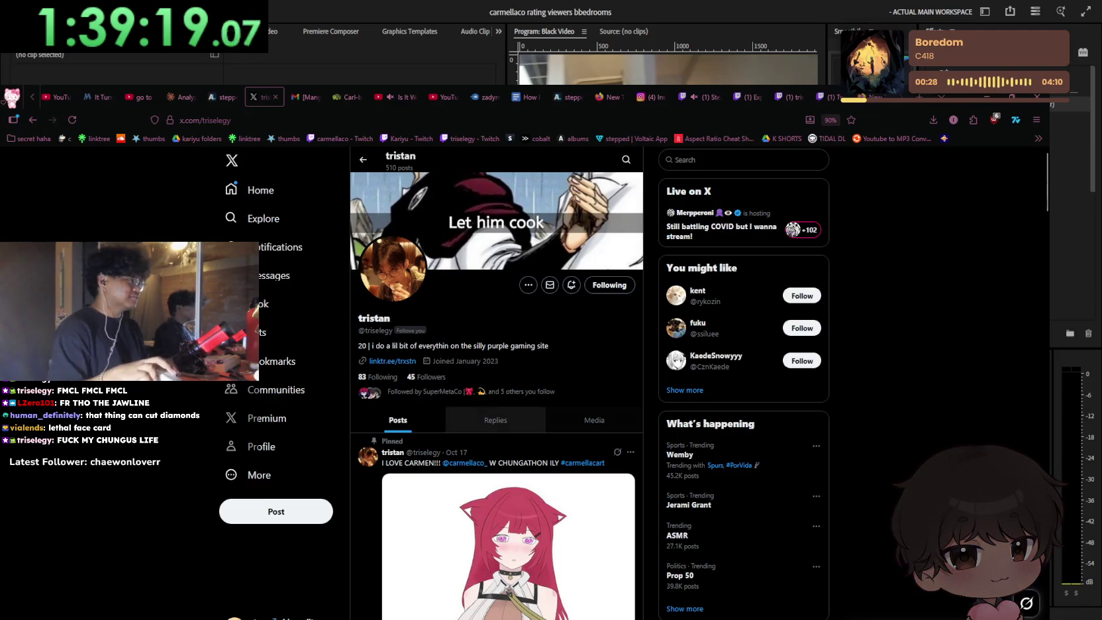
Step: View the user's Replies tab, then go back to their posts and scroll through them
left_click(492, 418)
scroll(492, 398, "down", 1)
key("alt+Left")
scroll(560, 336, "down", 3)
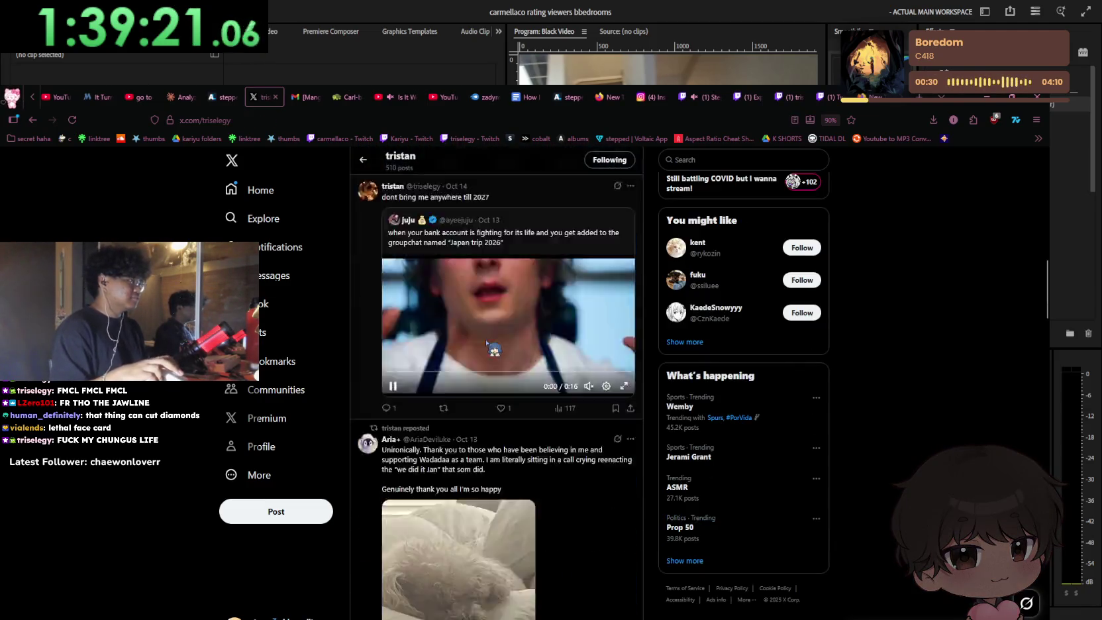
scroll(559, 337, "down", 3)
scroll(559, 337, "down", 3)
scroll(560, 336, "up", 10)
Step: Scroll through the user's replies, highlight one long reply's text, and return to Premiere Pro
left_click(503, 420)
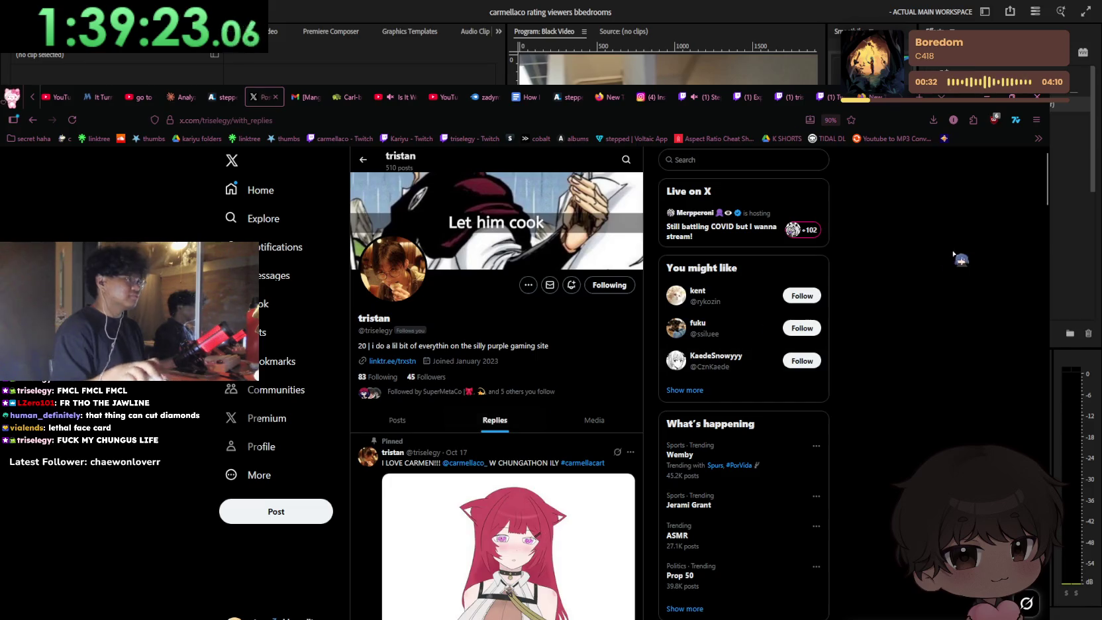
scroll(954, 253, "down", 2)
scroll(662, 424, "down", 3)
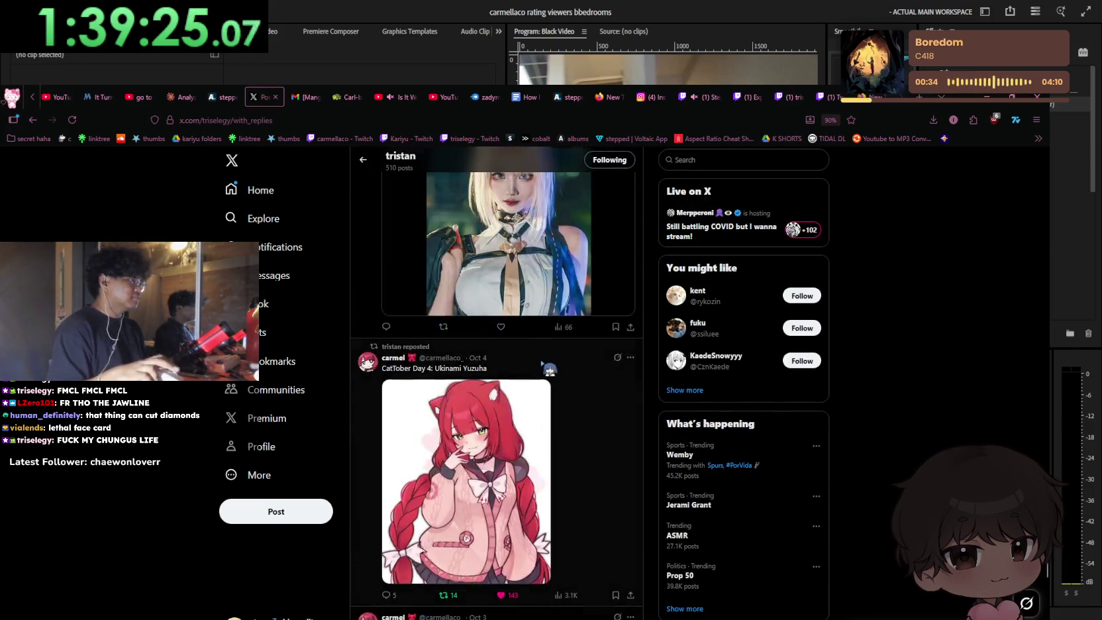
scroll(596, 398, "down", 3)
scroll(559, 369, "up", 3)
scroll(565, 376, "down", 5)
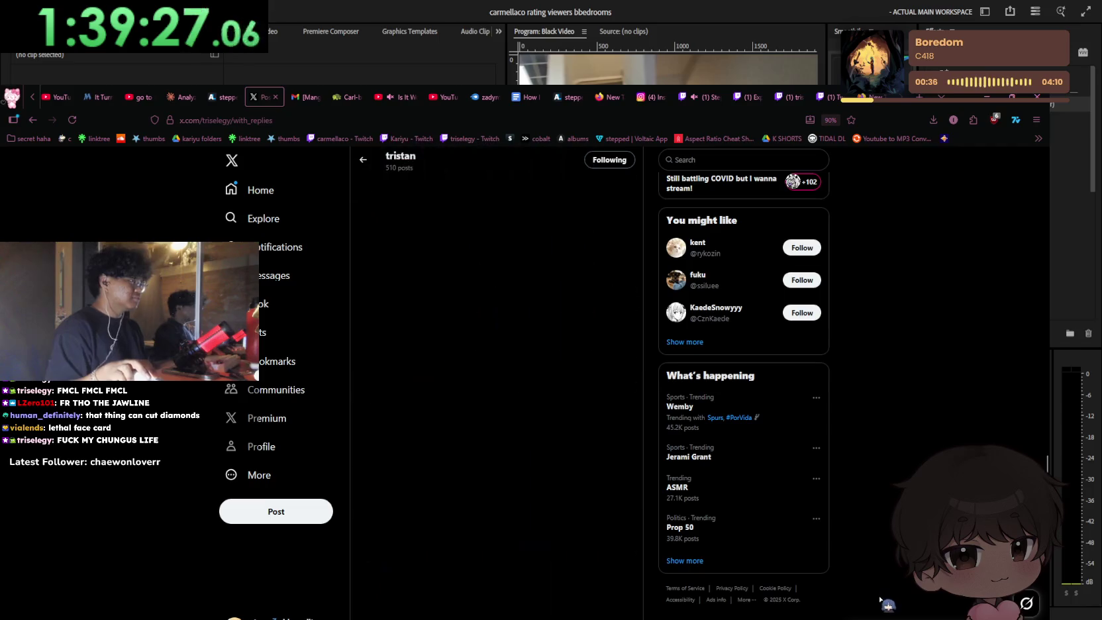
scroll(504, 351, "down", 3)
scroll(504, 352, "up", 2)
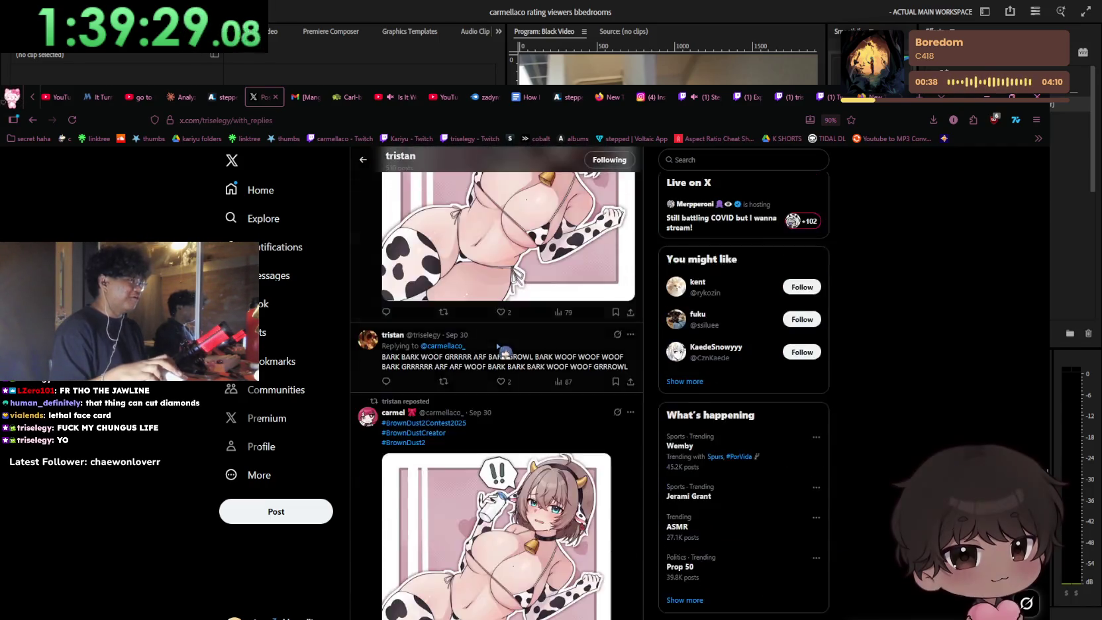
scroll(507, 355, "down", 2)
scroll(500, 350, "down", 3)
scroll(501, 349, "down", 3)
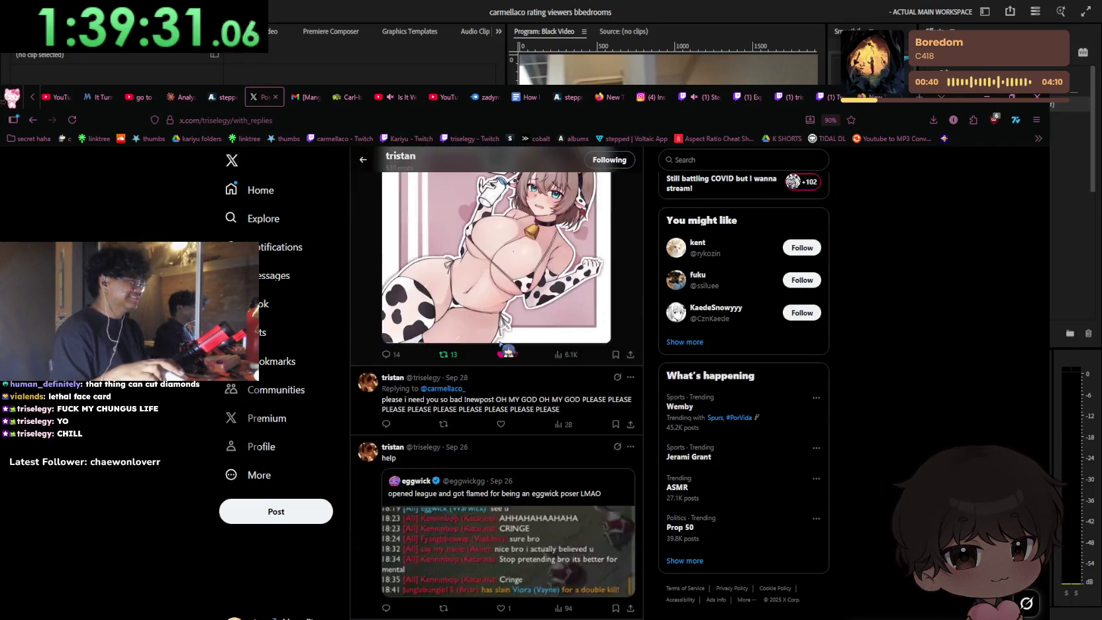
scroll(500, 348, "down", 3)
scroll(501, 347, "down", 3)
scroll(500, 344, "down", 5)
scroll(510, 348, "down", 2)
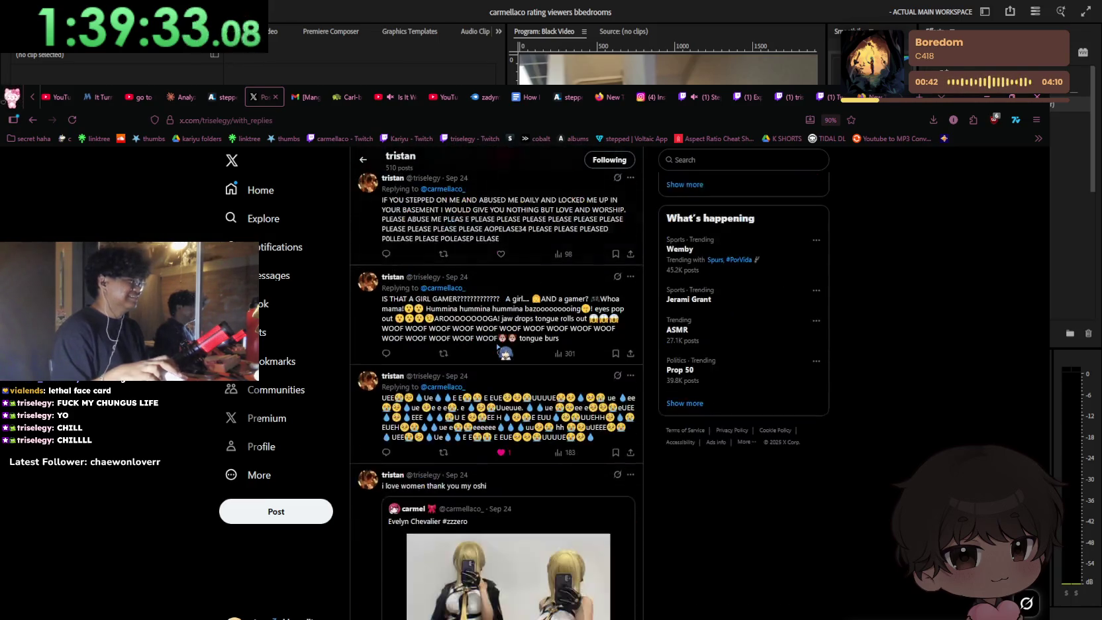
scroll(530, 354, "up", 3)
scroll(545, 359, "down", 1)
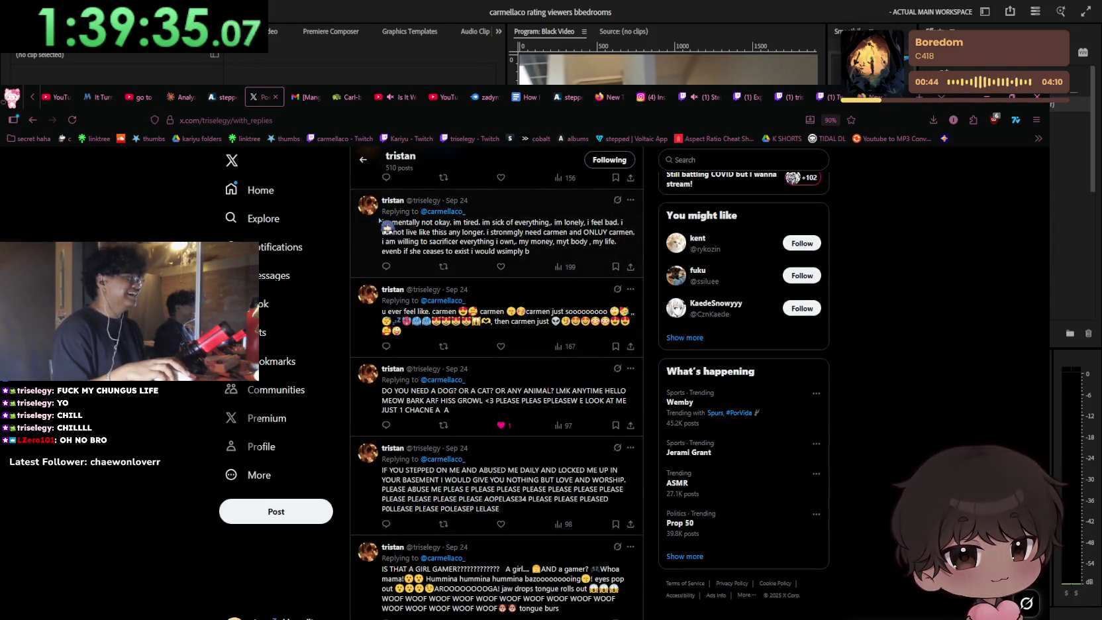
mouse_move(536, 253)
left_mouse_down()
mouse_move(429, 237)
mouse_move(372, 210)
left_mouse_up()
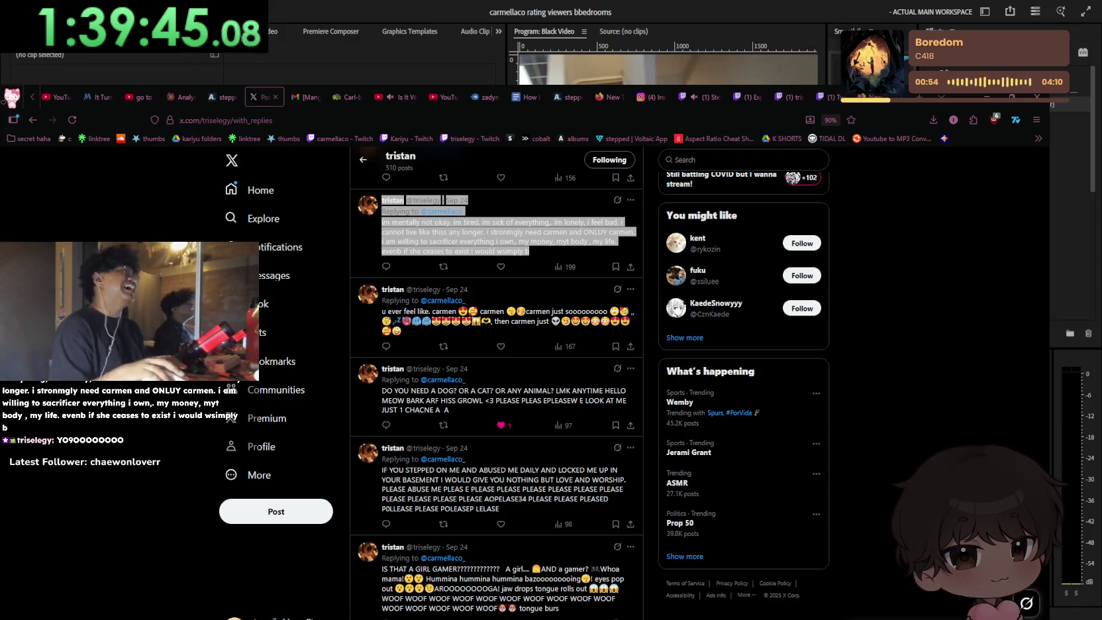
key("alt+Tab")
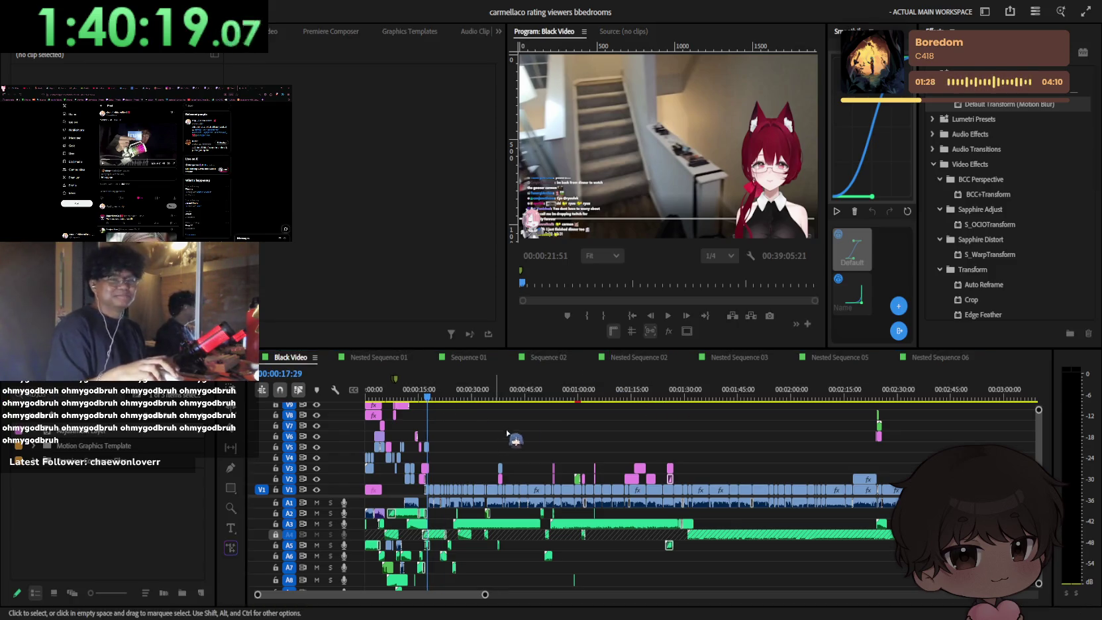
Step: Zoom into the opening minute, park the playhead at 00:01:02:49, and clear the Project panel search
key("ctrl+z")
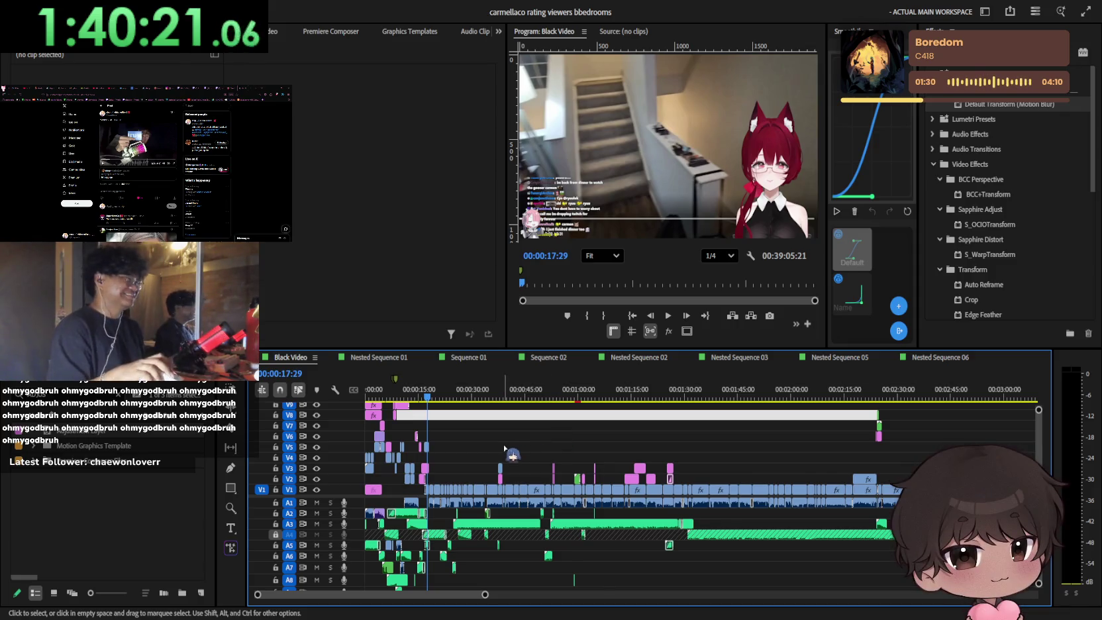
key("equal")
scroll(518, 436, "up", 5)
left_click(569, 396)
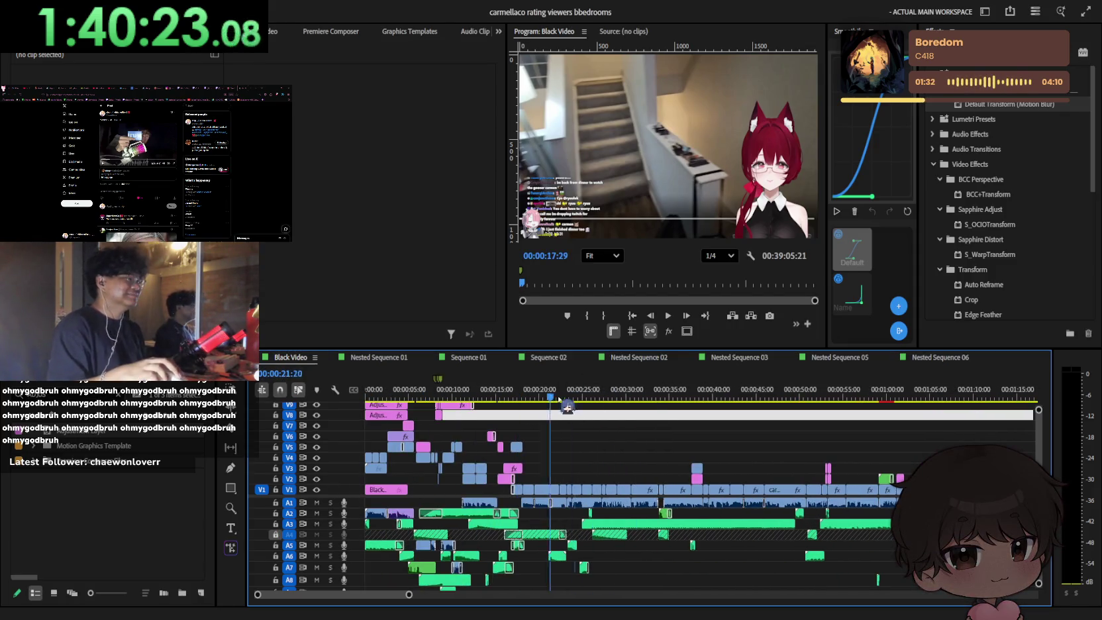
key("l")
key("l")
key("l")
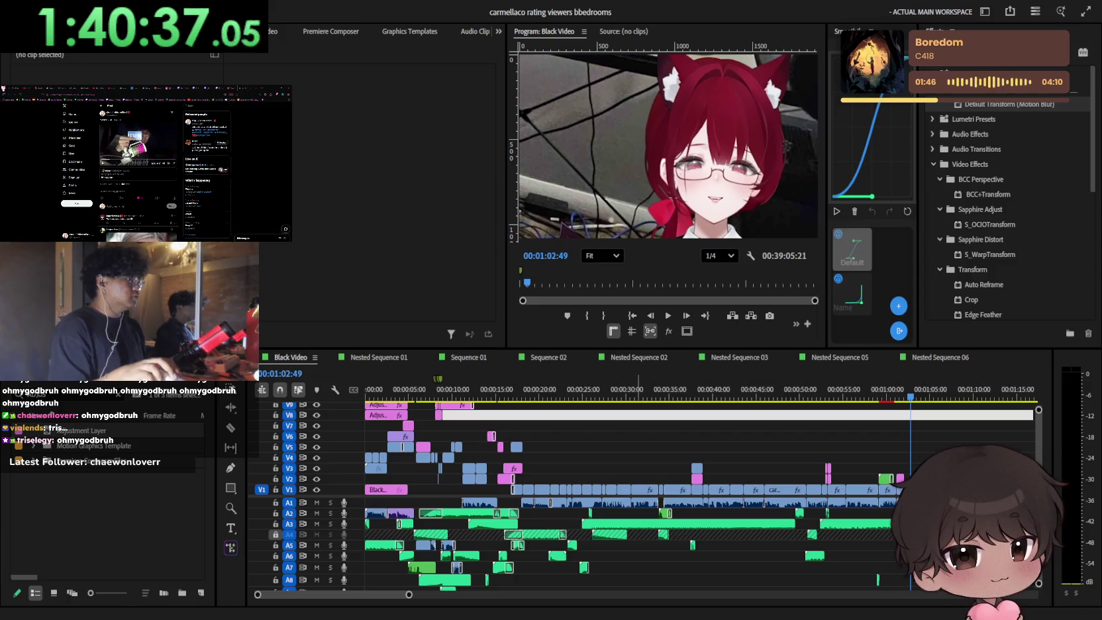
left_click(126, 167)
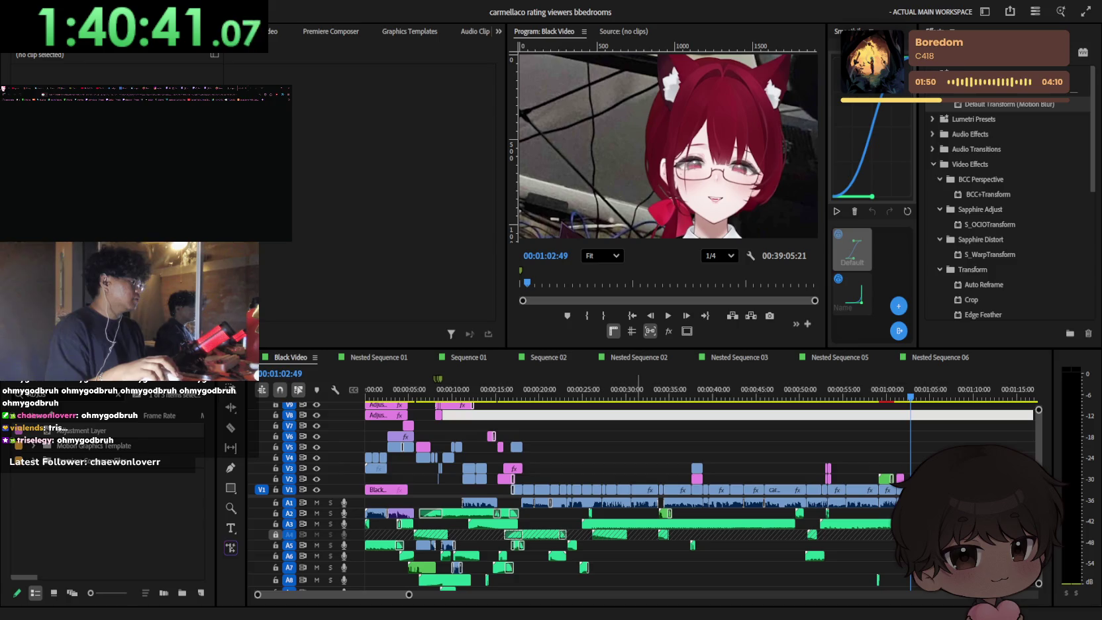
left_click(129, 401)
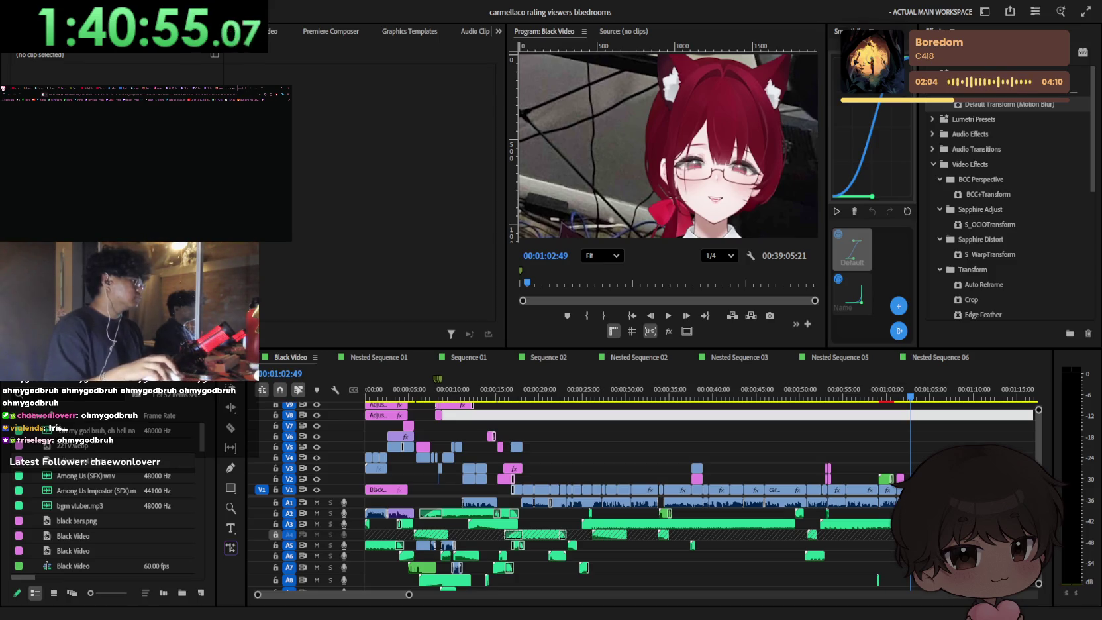
Step: Import the sub badges folder and preview pinkangel05 36.png, asdasdsad.png and pinkangel05 72.png
left_click_drag(6, 490, 178, 488)
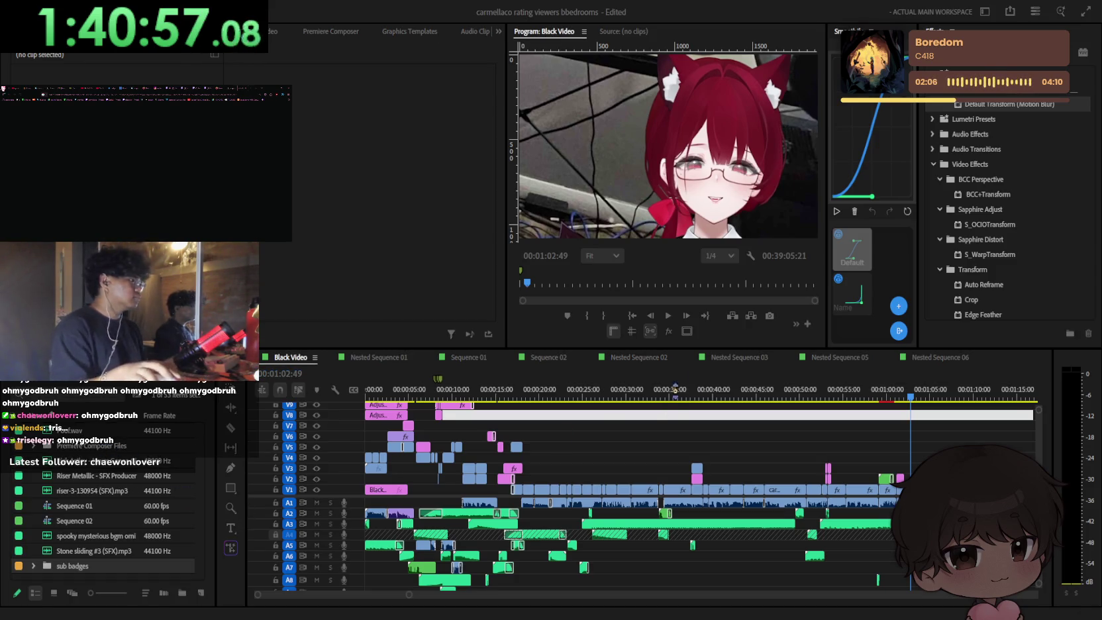
scroll(40, 514, "down", 2)
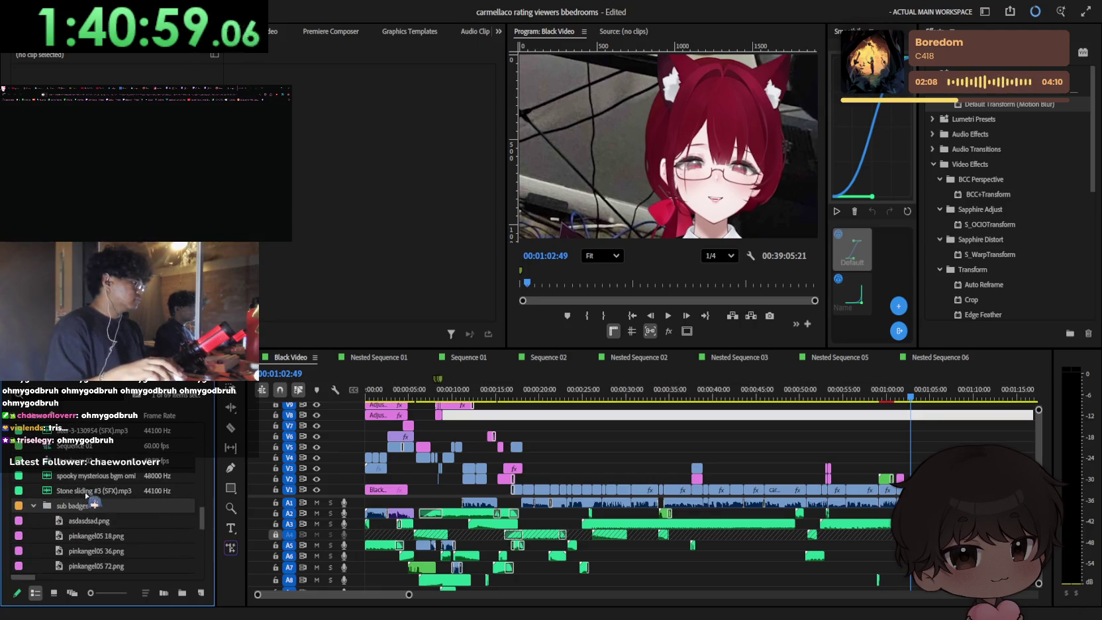
scroll(86, 496, "down", 1)
double_click(106, 503)
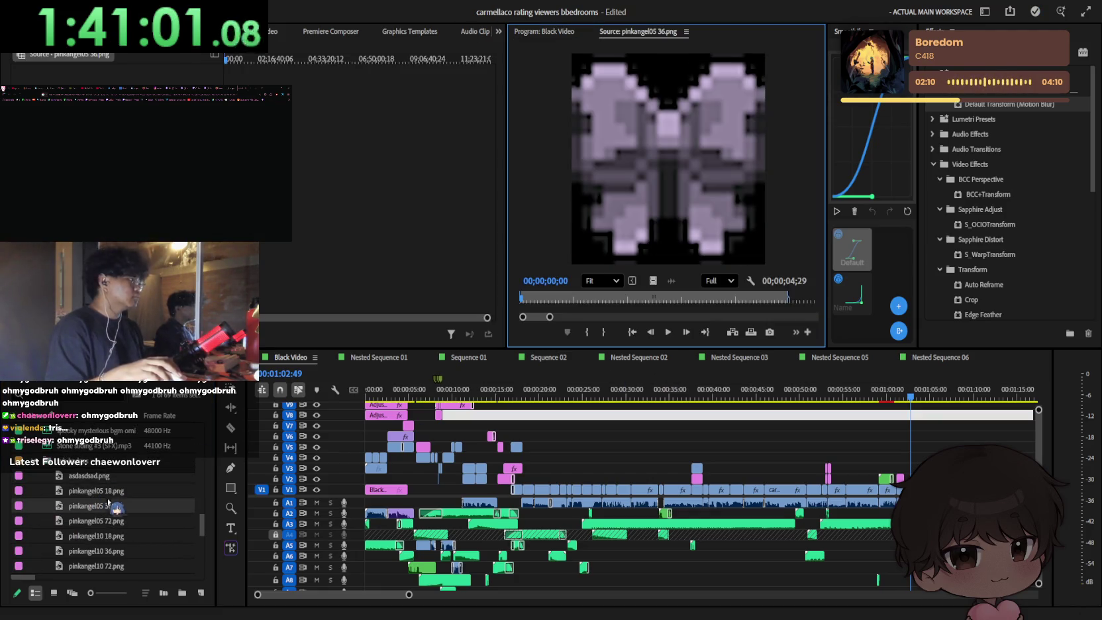
double_click(100, 475)
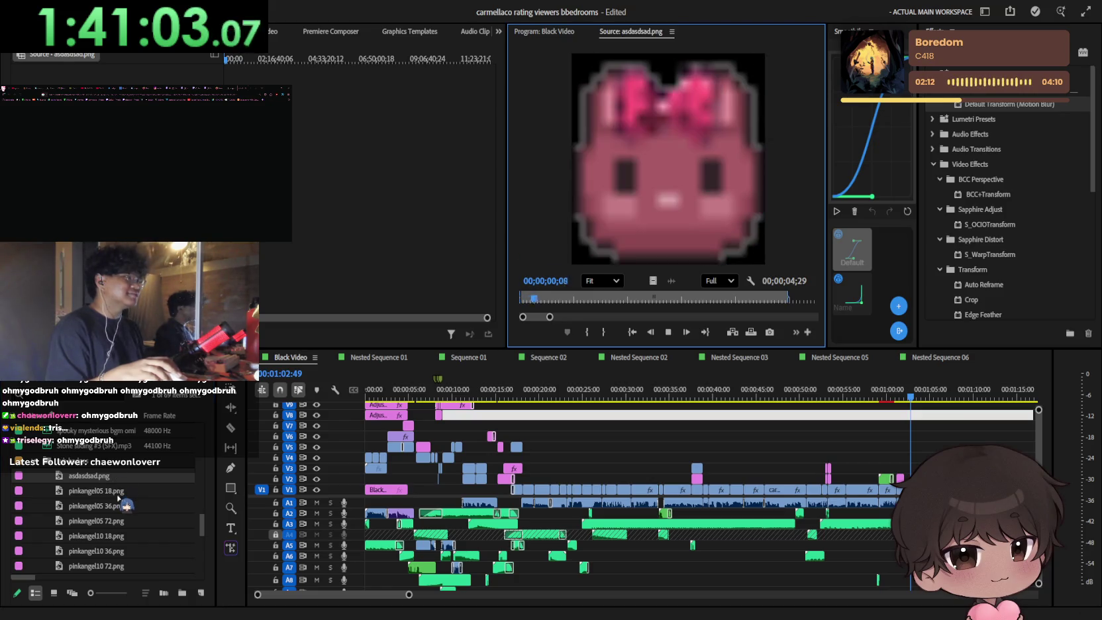
double_click(119, 506)
Step: Preview the pinkangel10 36.png, sub.png, sub_sadas.png and subbadge1_36.png badges in the Source Monitor
scroll(132, 533, "down", 3)
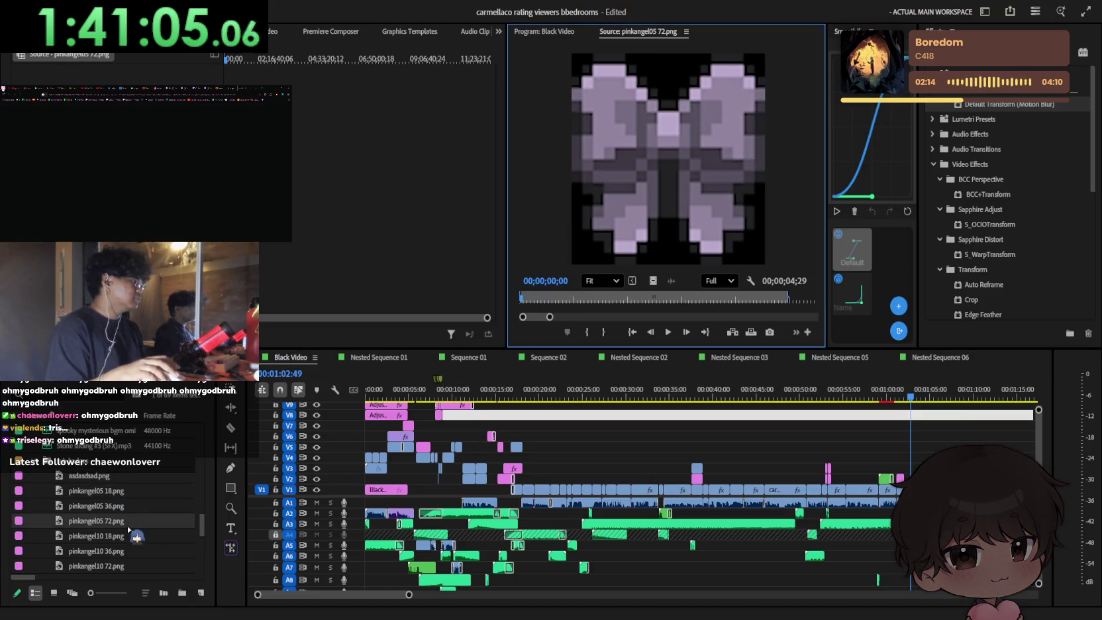
double_click(113, 479)
double_click(114, 505)
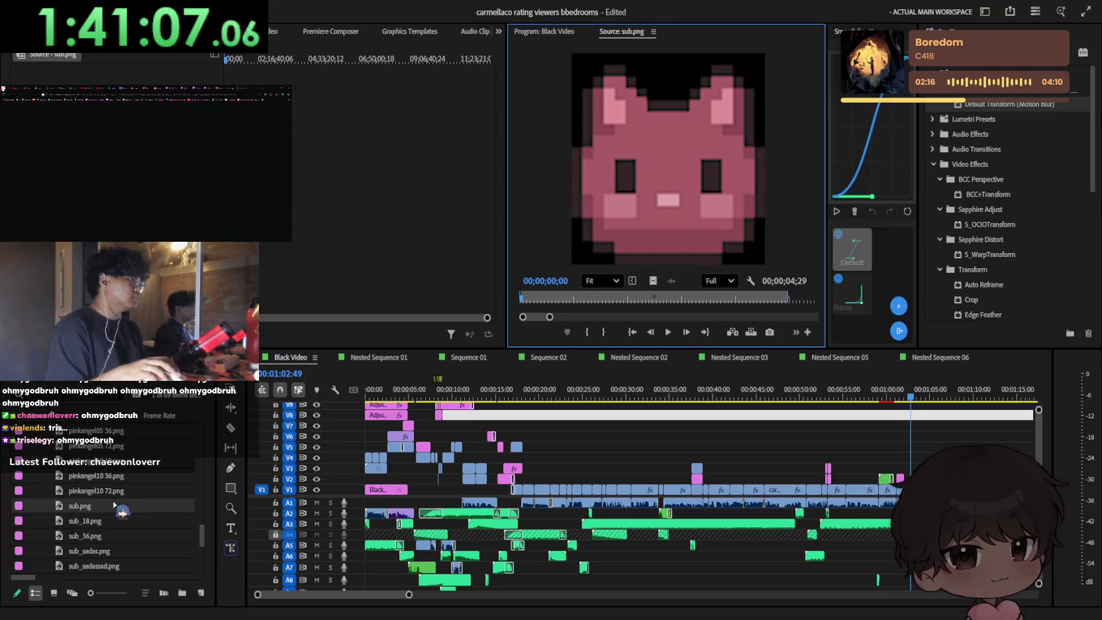
double_click(116, 549)
scroll(116, 550, "down", 2)
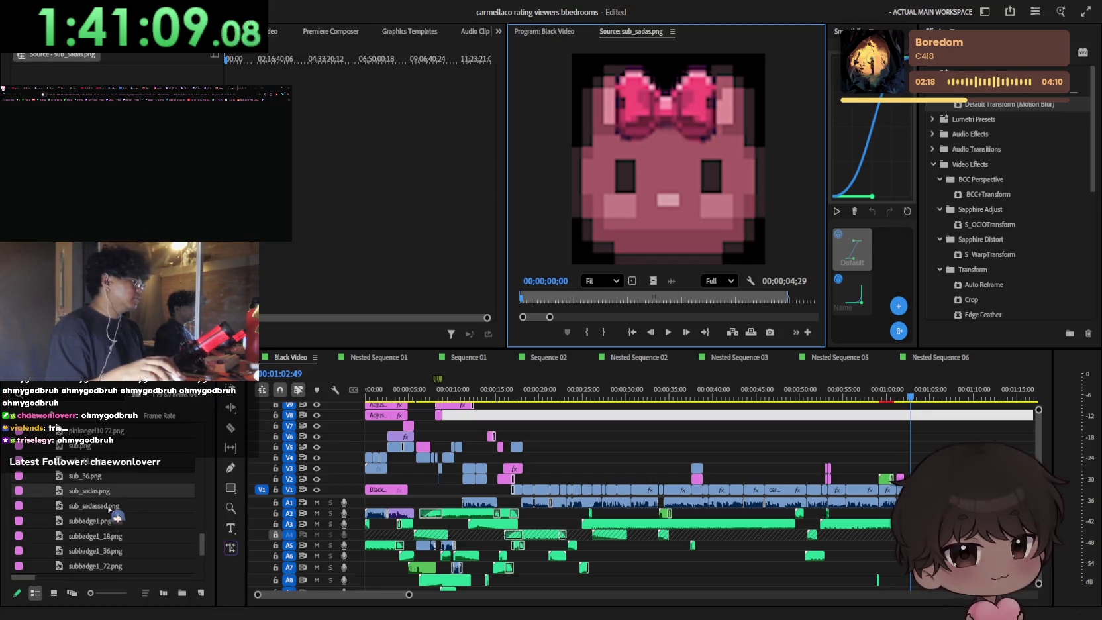
double_click(109, 550)
scroll(112, 553, "down", 2)
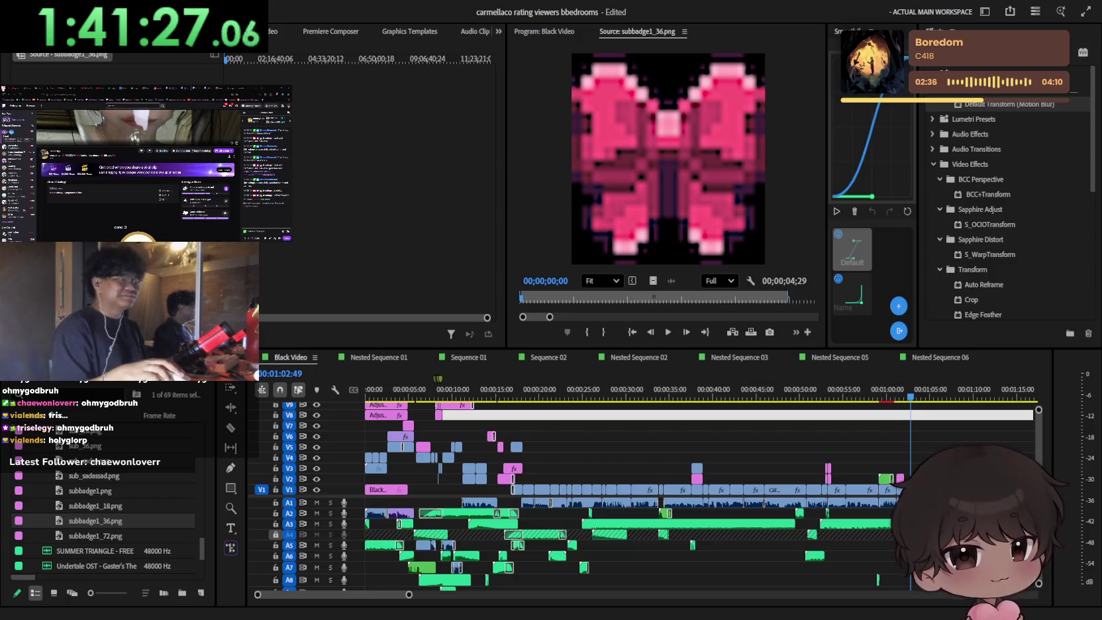
left_click(799, 376)
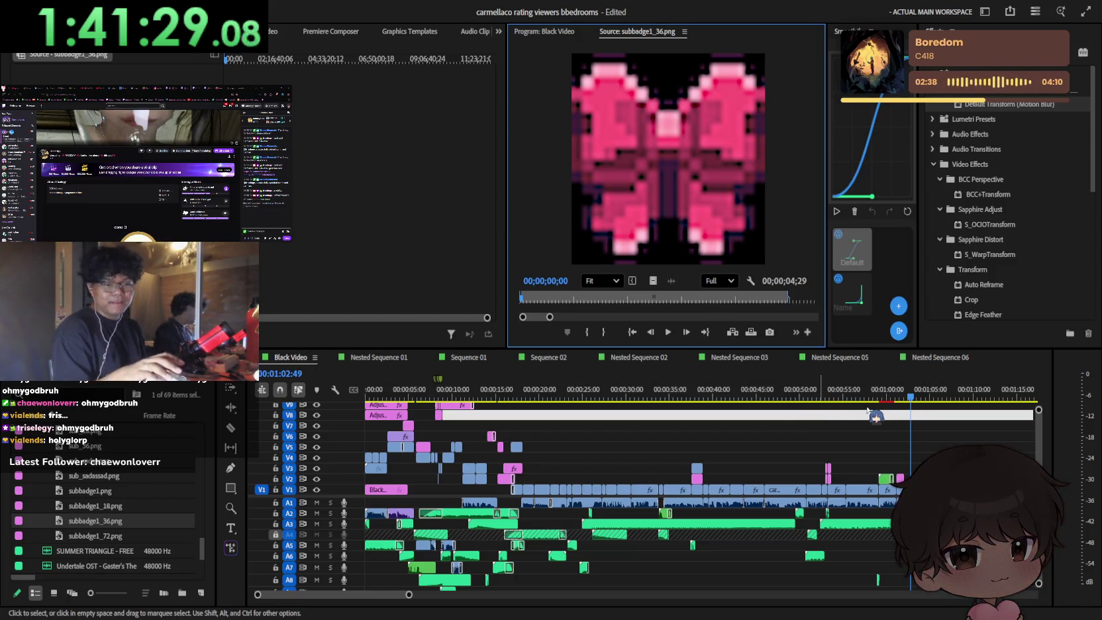
Step: Select the long empty gap on track V7 and save the project with Ctrl+S
left_click(861, 431)
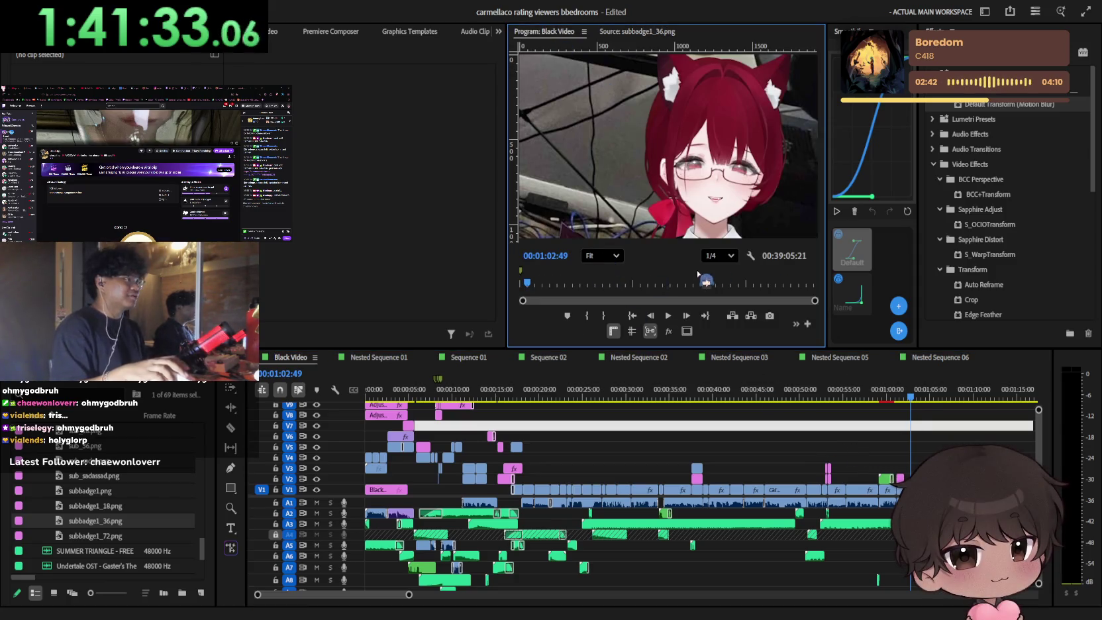
left_click(779, 196)
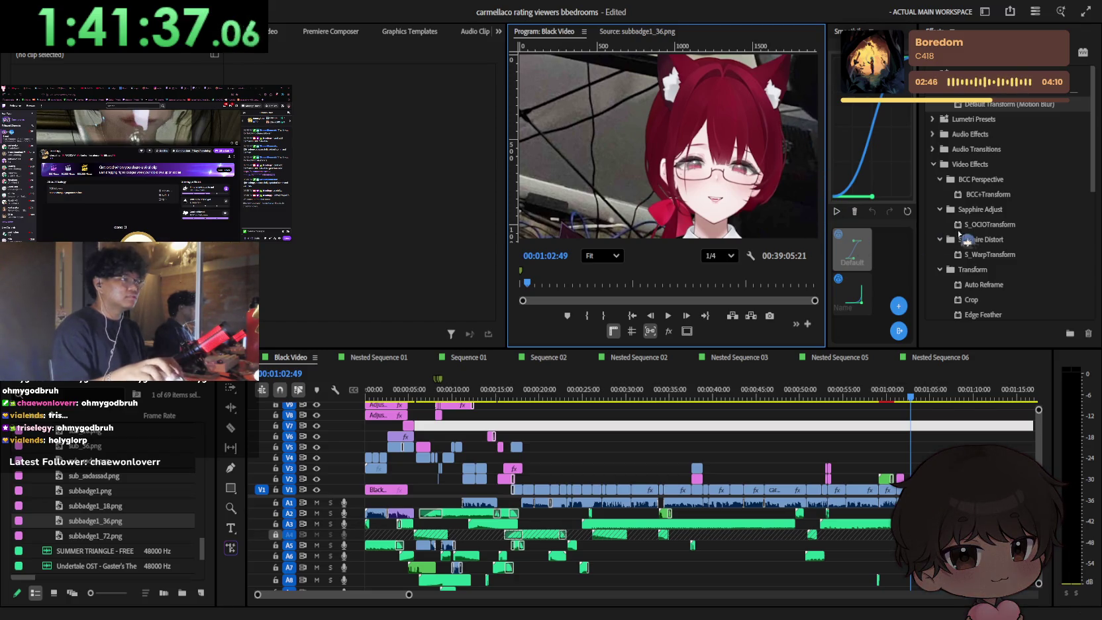
key("ctrl+s")
scroll(797, 455, "down", 5)
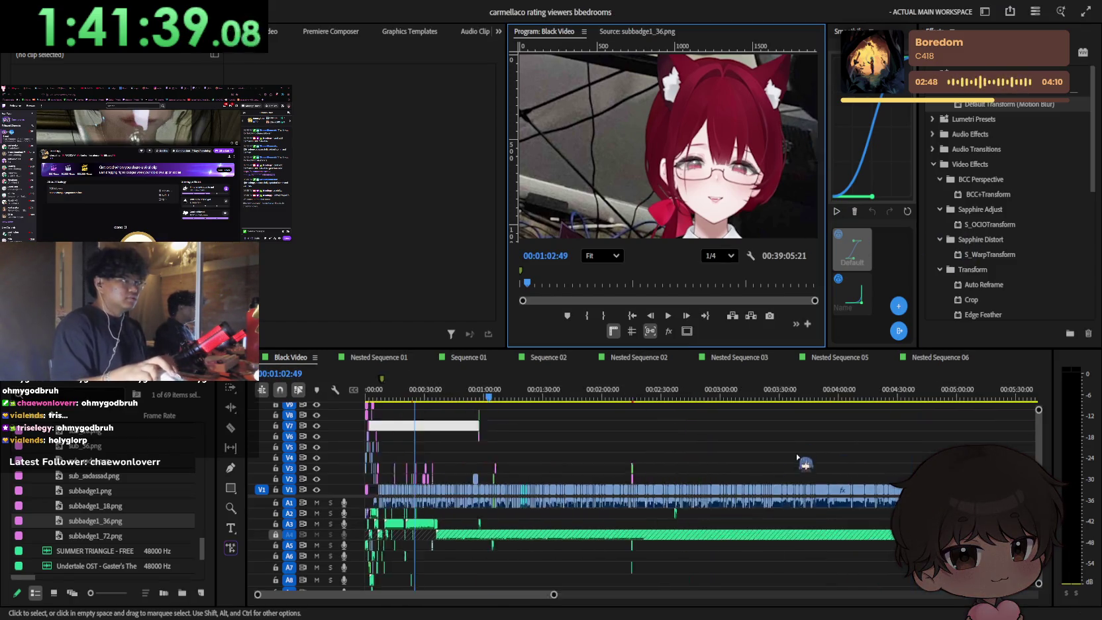
scroll(798, 456, "down", 2)
Step: Scrub the playhead from the sequence end back to the start, then to about 1:50
left_click(866, 396)
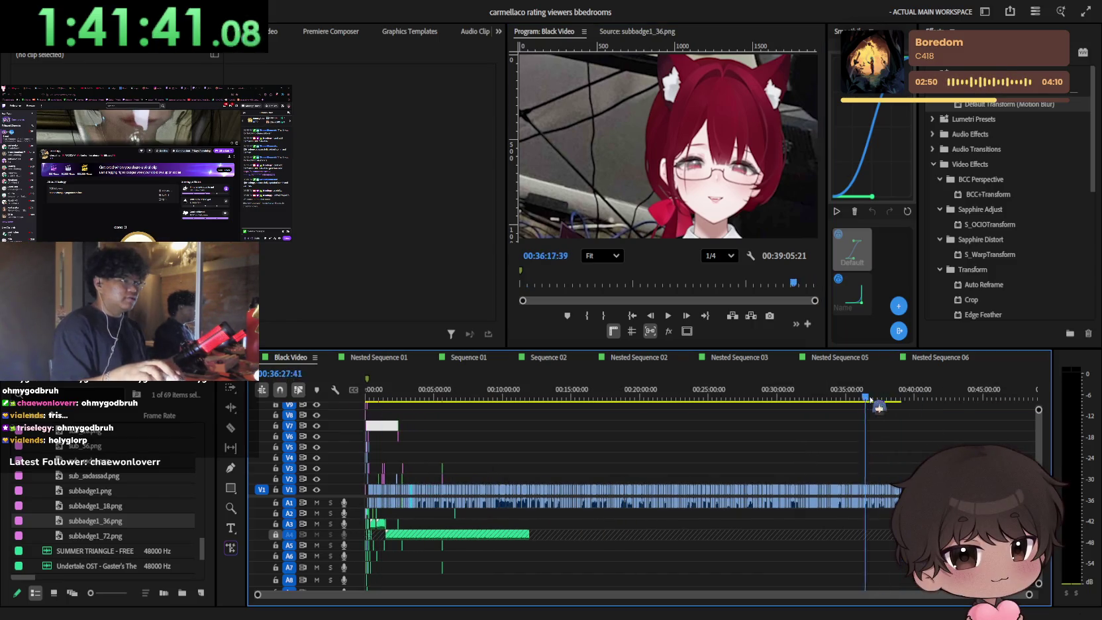
left_click_drag(903, 405, 367, 397)
scroll(514, 483, "up", 3)
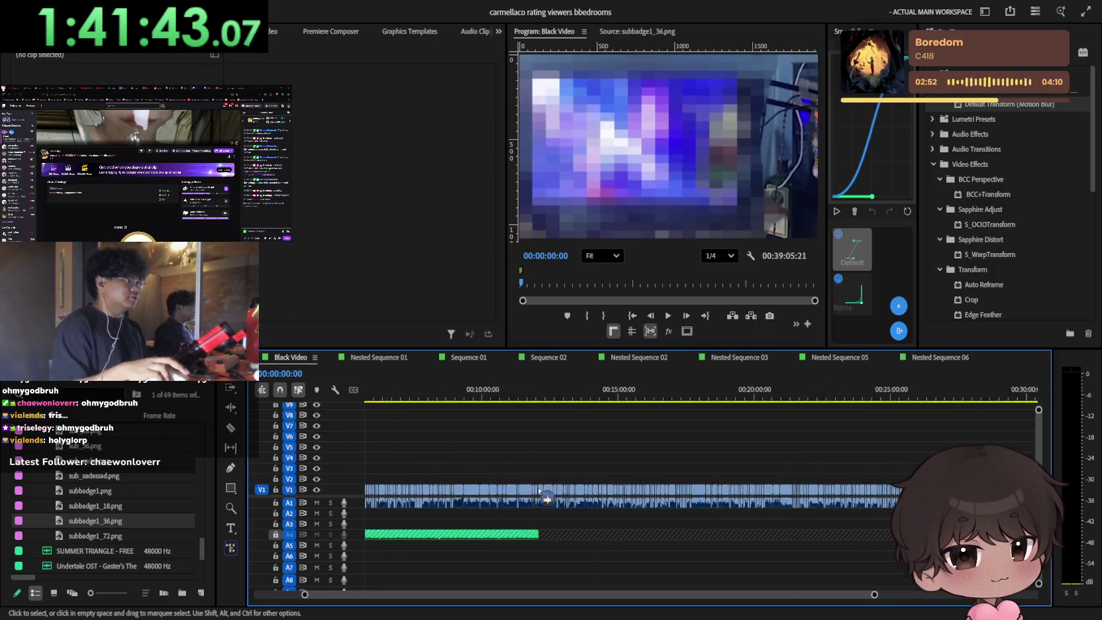
scroll(514, 482, "up", 2)
scroll(536, 480, "up", 2)
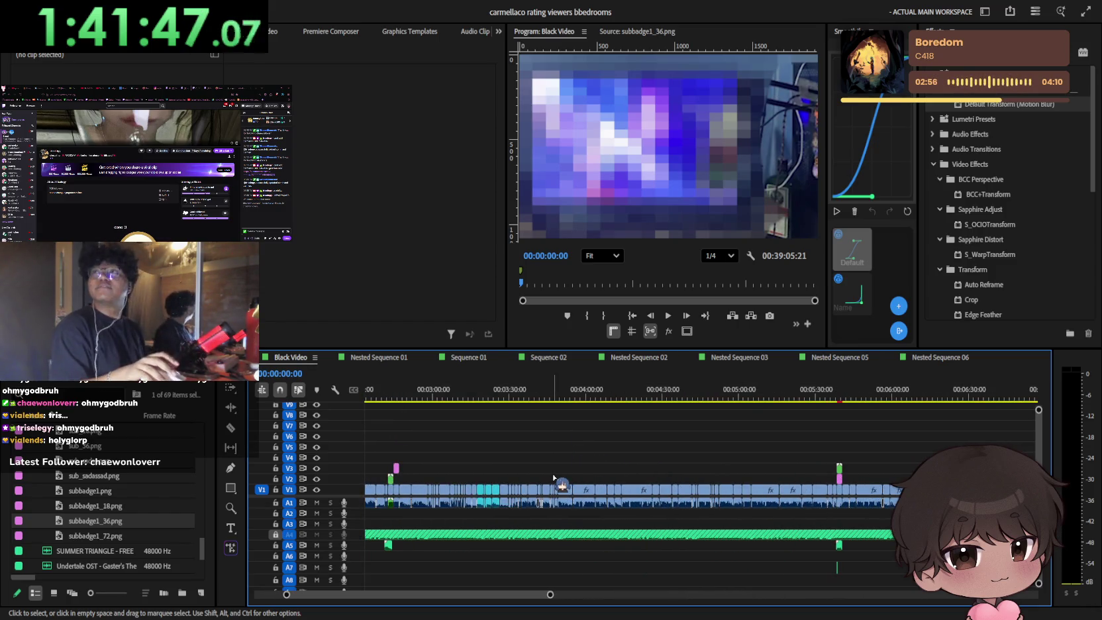
scroll(570, 475, "down", 2)
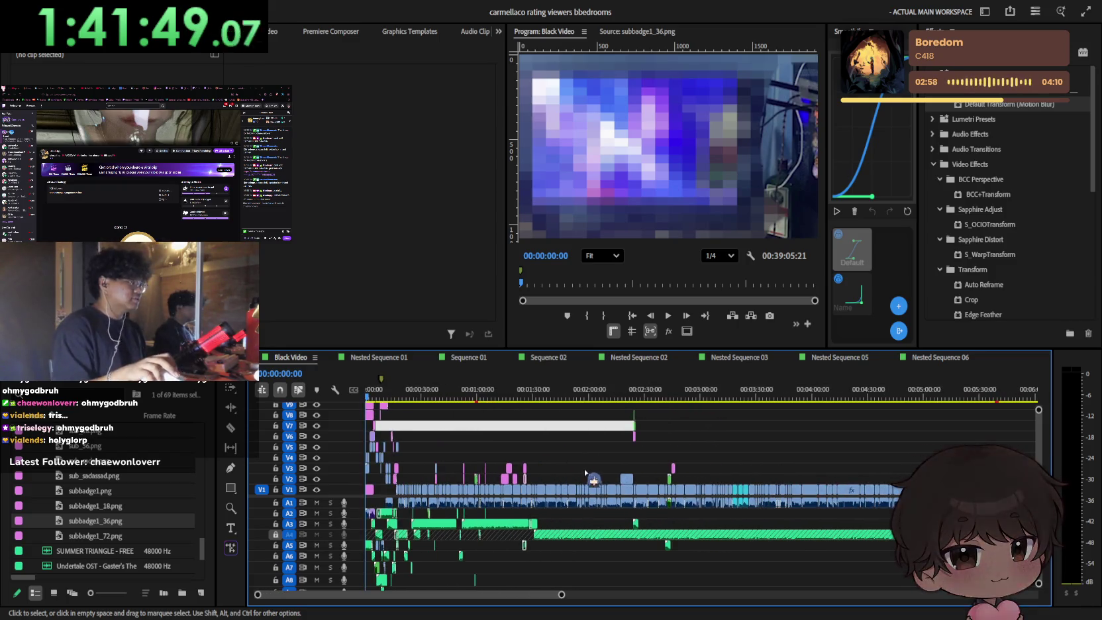
left_click_drag(439, 397, 908, 396)
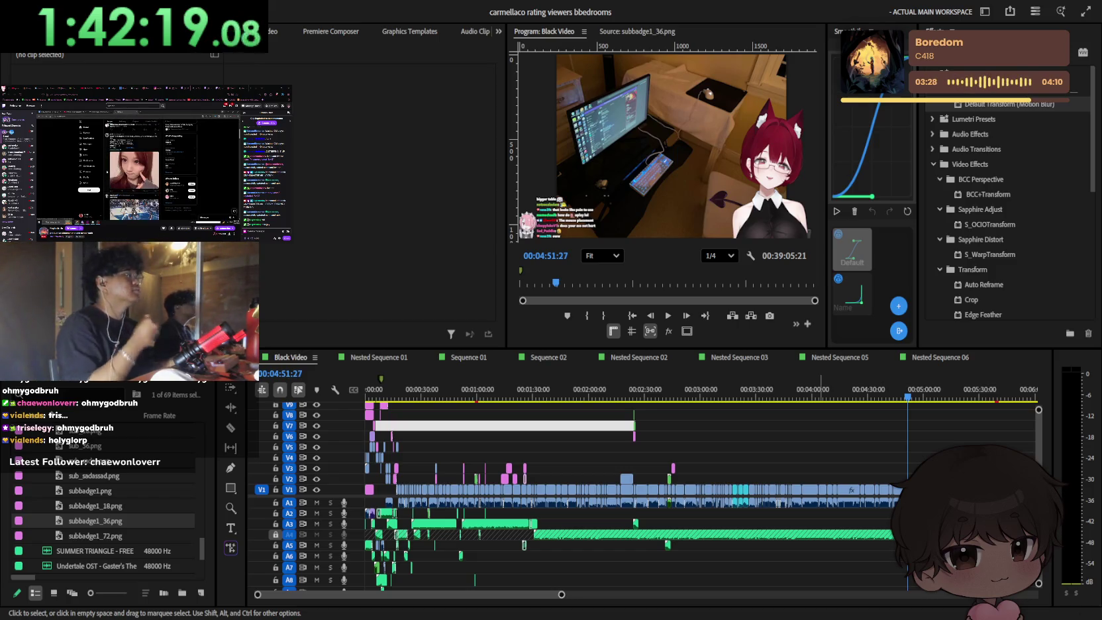
Step: Ripple delete the empty V7 gap and rewind the playhead to 00:00:00:00
left_click(897, 430)
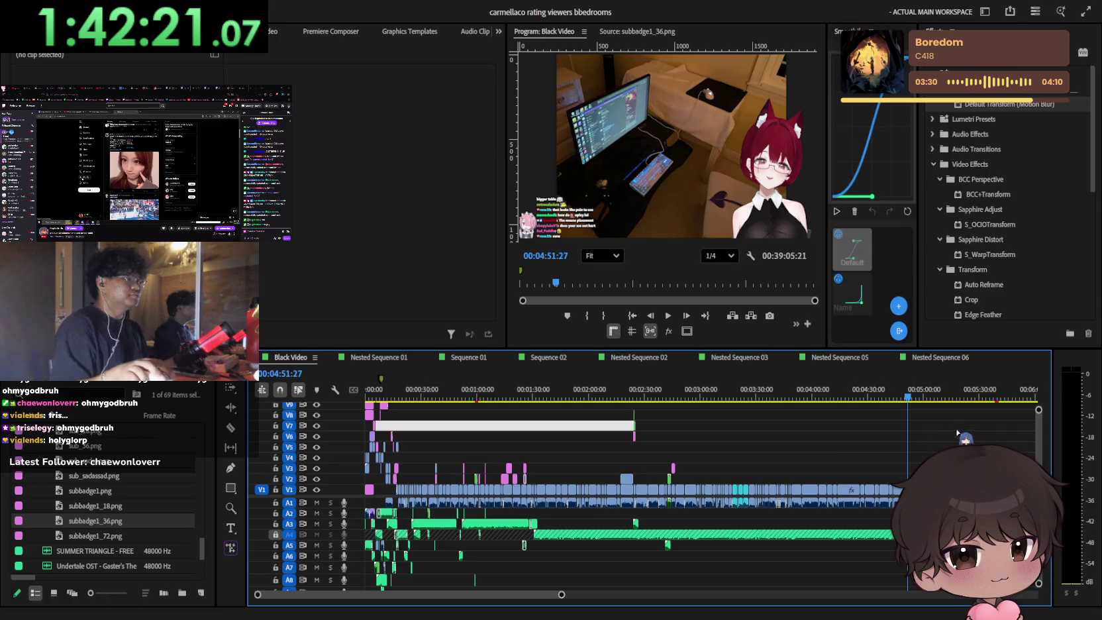
key("Delete")
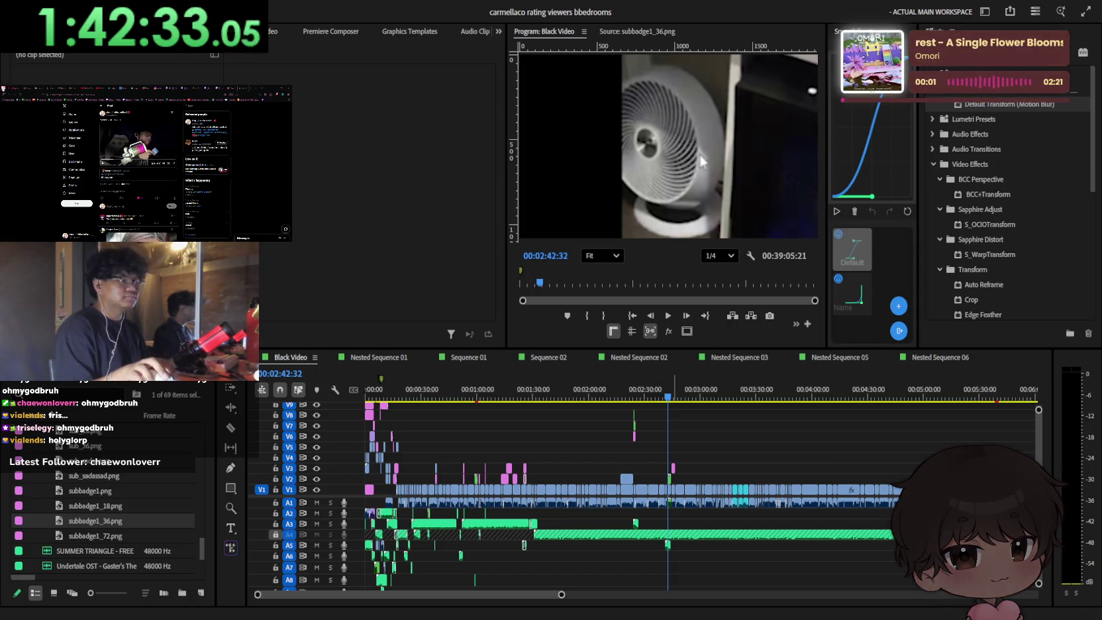
left_click(717, 419)
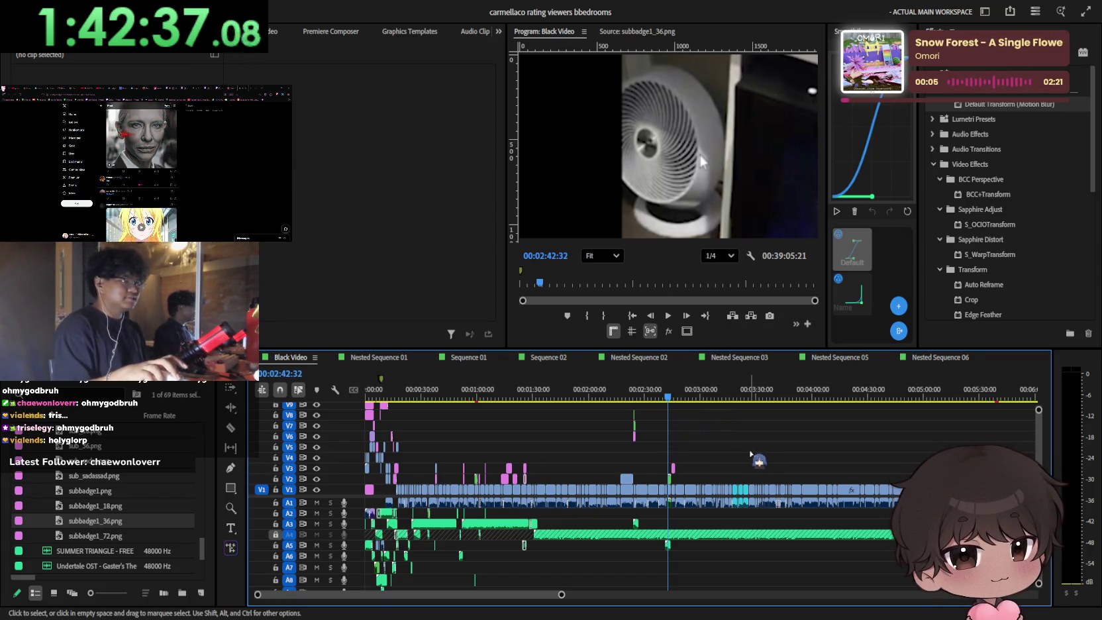
left_click(595, 391)
left_click_drag(595, 393, 366, 391)
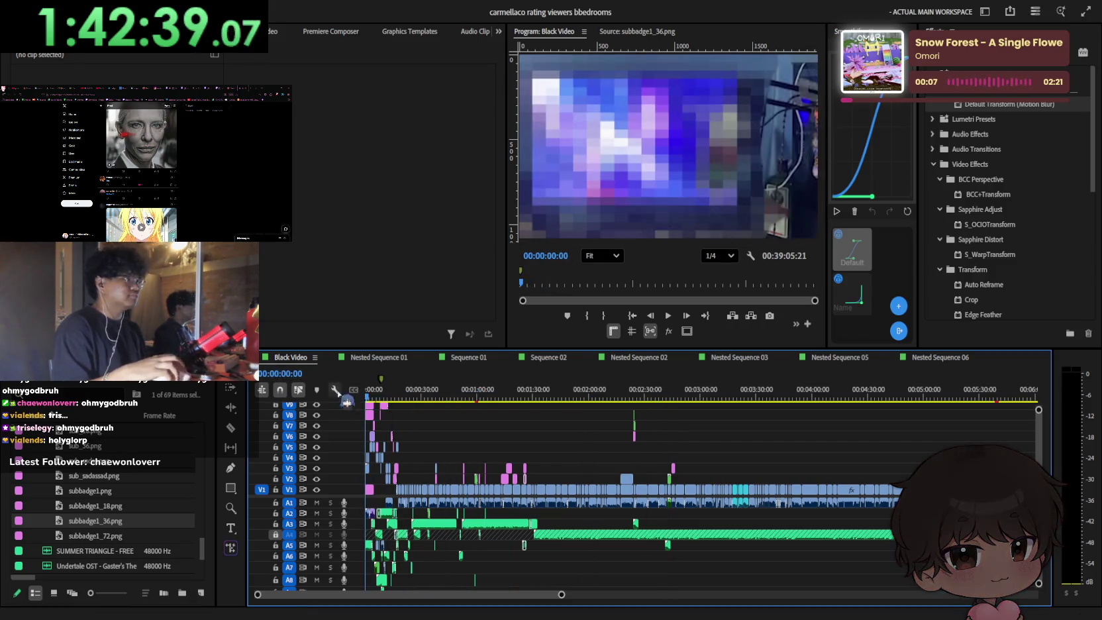
Step: Play the Black Video sequence from 00:00:00:00 and stop near 00:00:58:56
scroll(584, 451, "up", 3)
key("space")
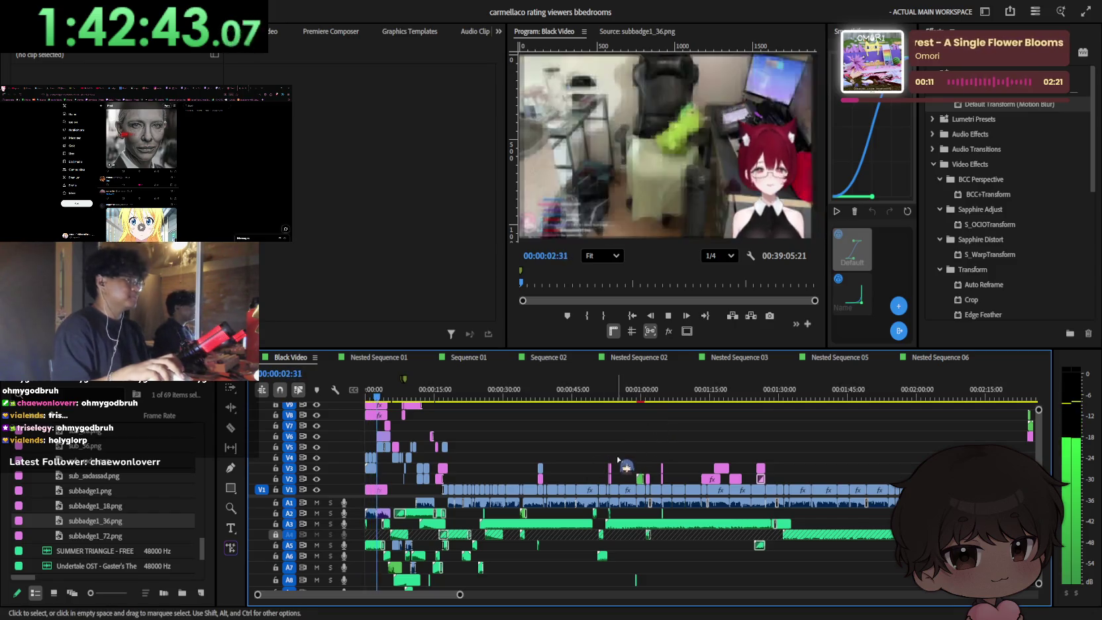
scroll(563, 472, "up", 1)
scroll(567, 472, "up", 1)
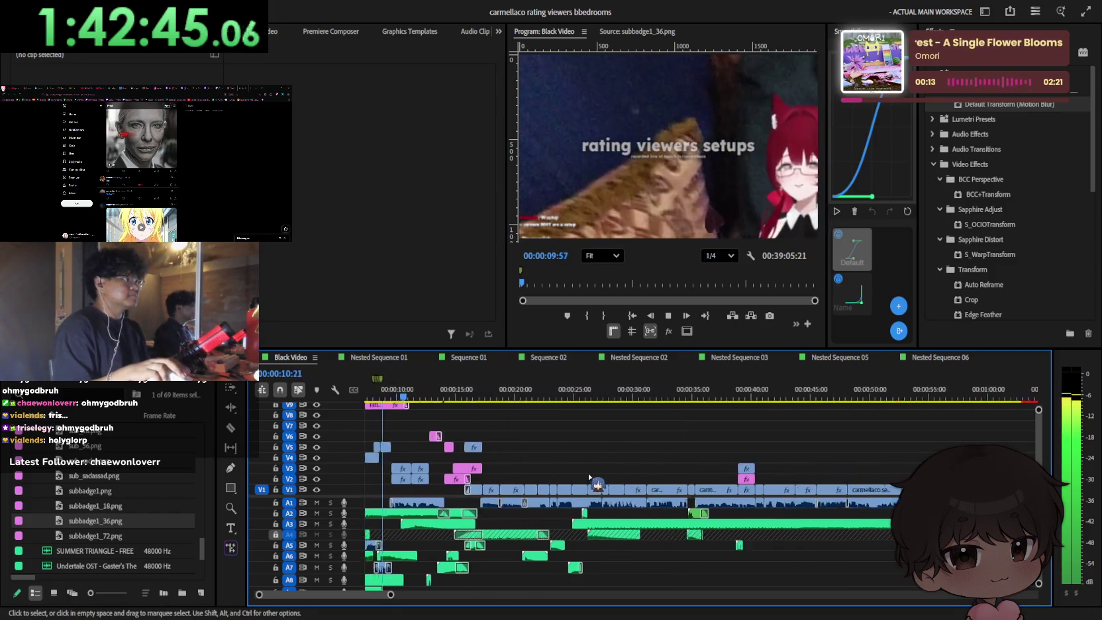
scroll(577, 470, "up", 1)
scroll(590, 467, "up", 1)
scroll(601, 472, "up", 2)
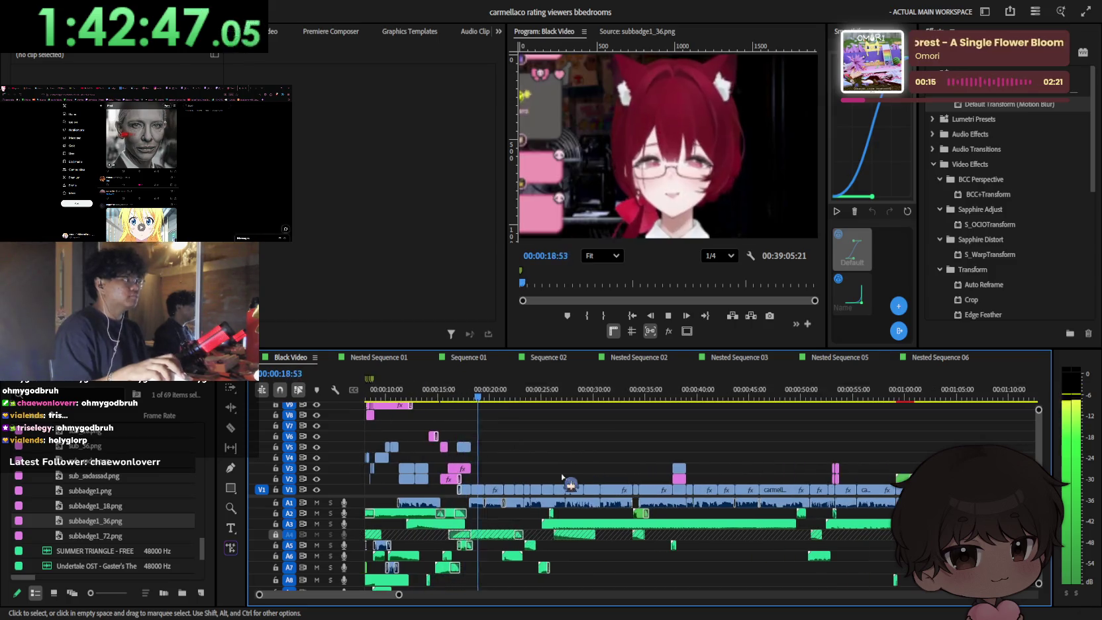
scroll(602, 487, "down", 3)
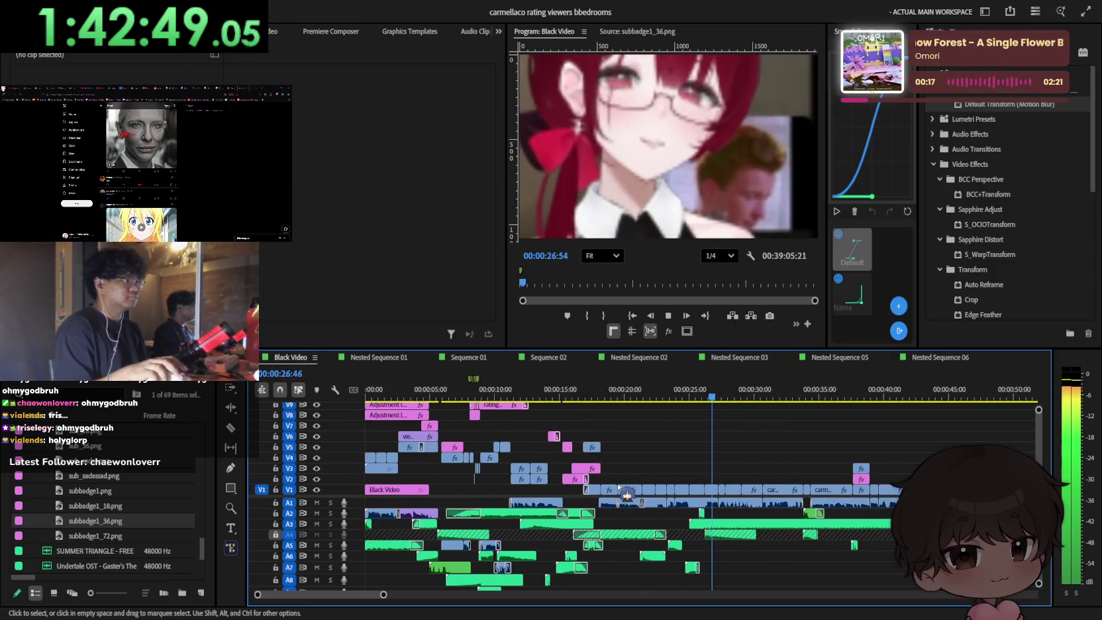
scroll(615, 483, "up", 2)
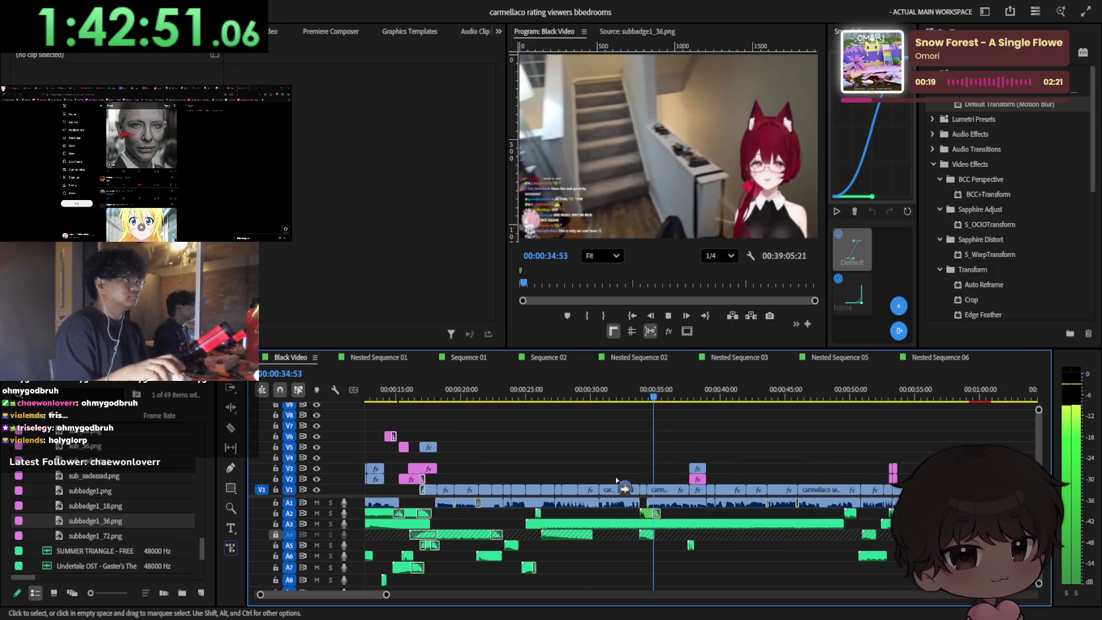
scroll(615, 480, "down", 3)
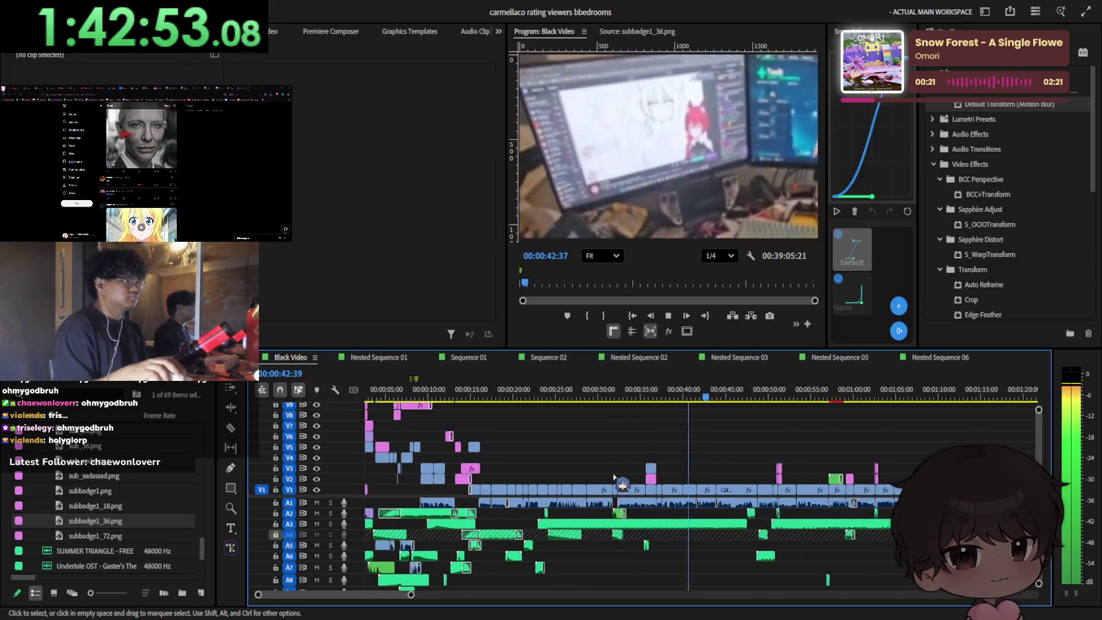
scroll(613, 479, "down", 2)
scroll(613, 478, "up", 3)
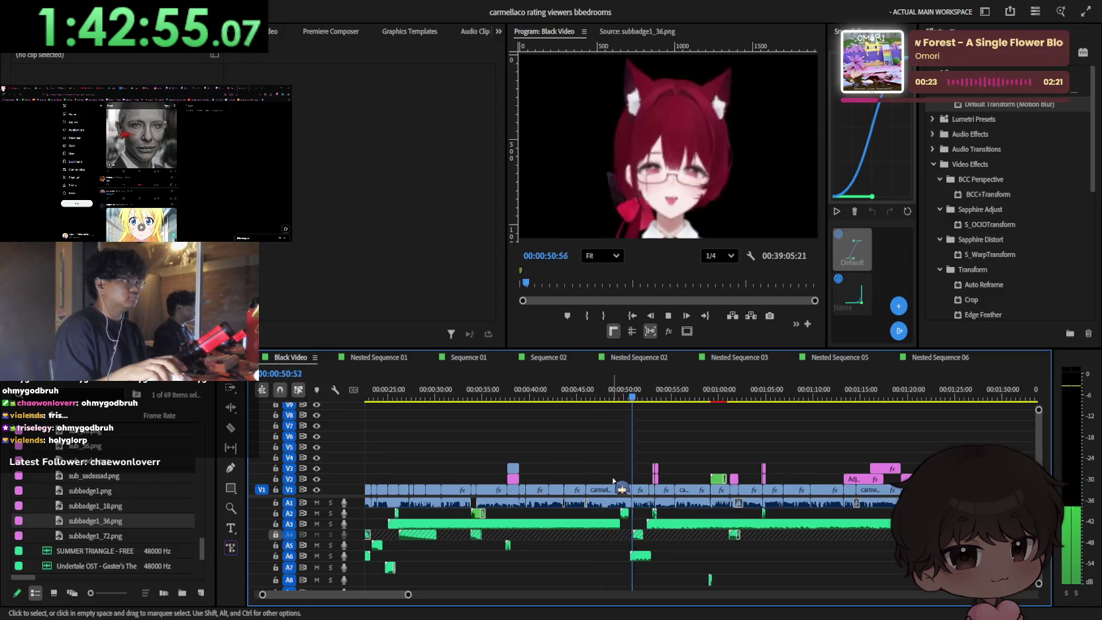
scroll(614, 478, "down", 3)
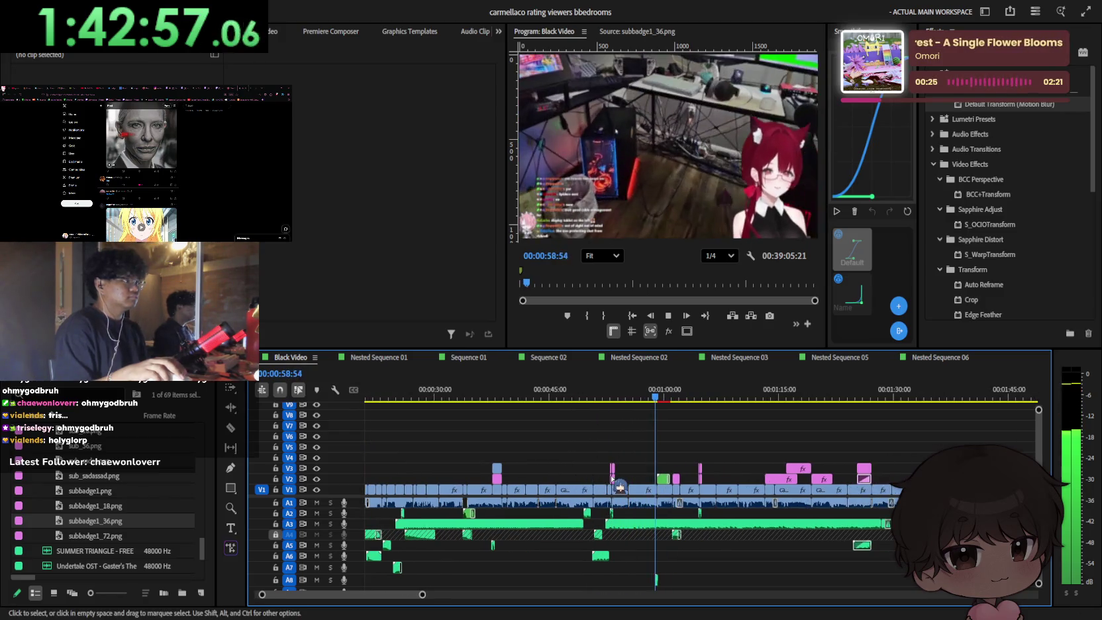
key("space")
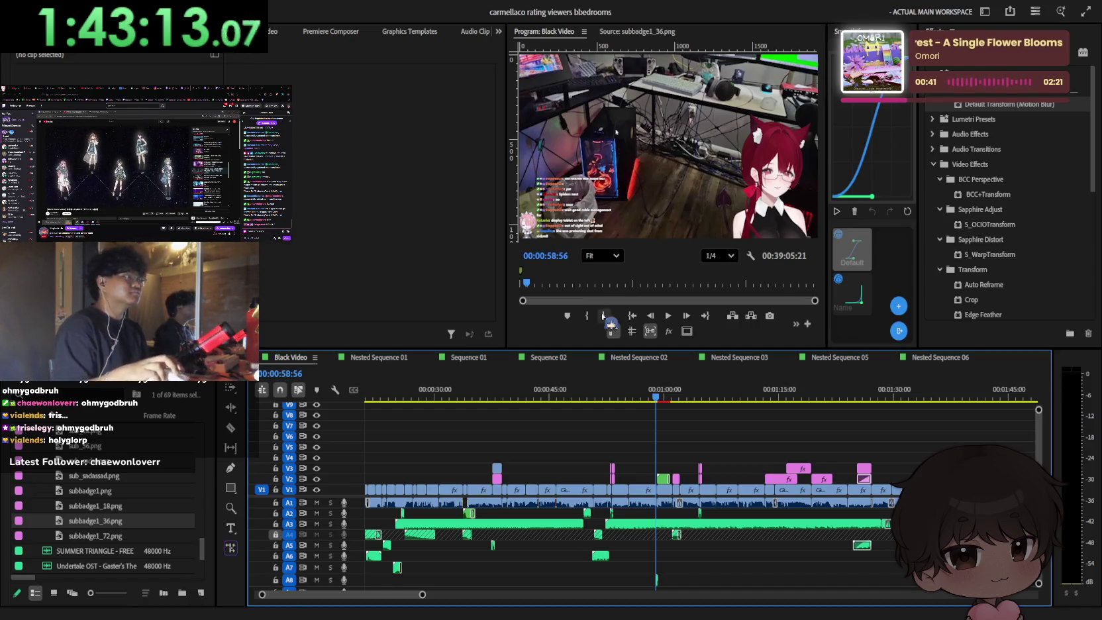
Step: Resume playback from about one minute and pause around 1:27
key("space")
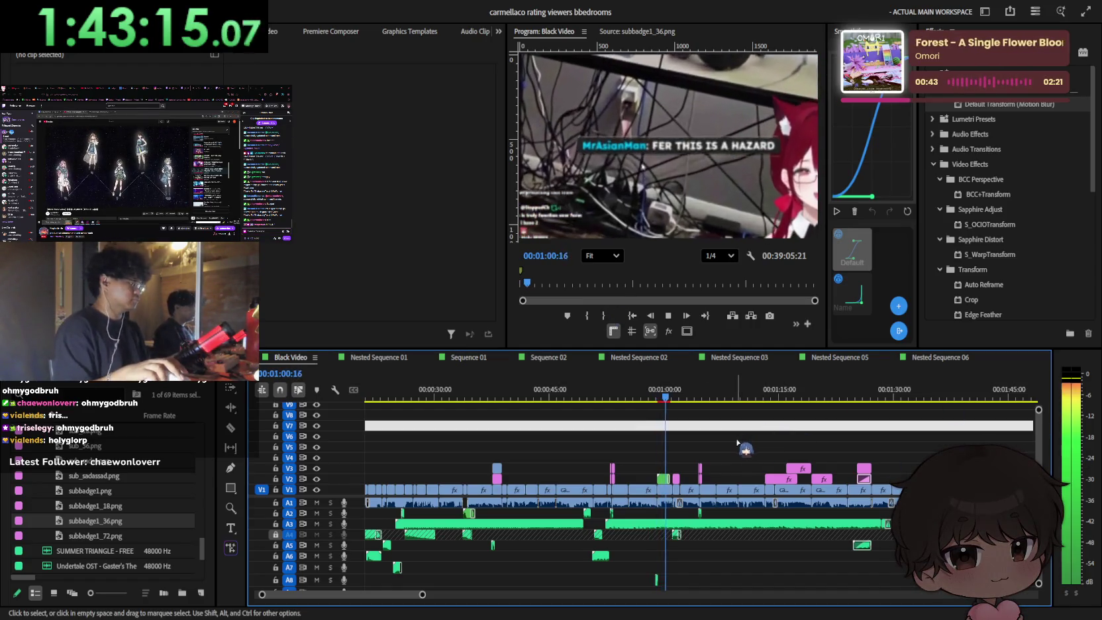
scroll(722, 451, "up", 2)
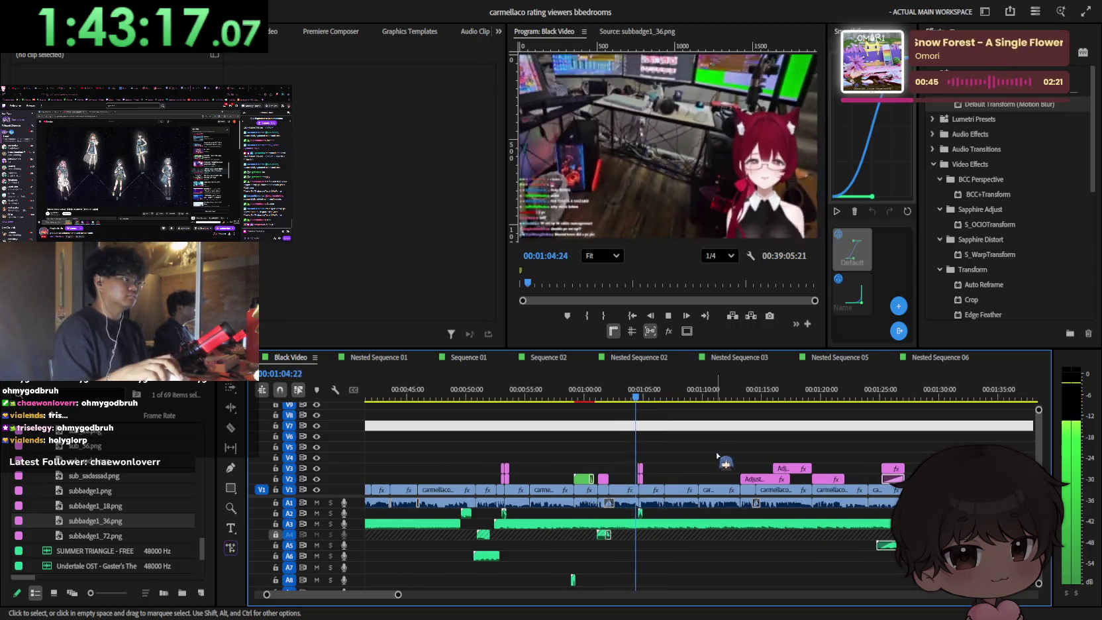
scroll(716, 455, "up", 2)
scroll(717, 457, "down", 2)
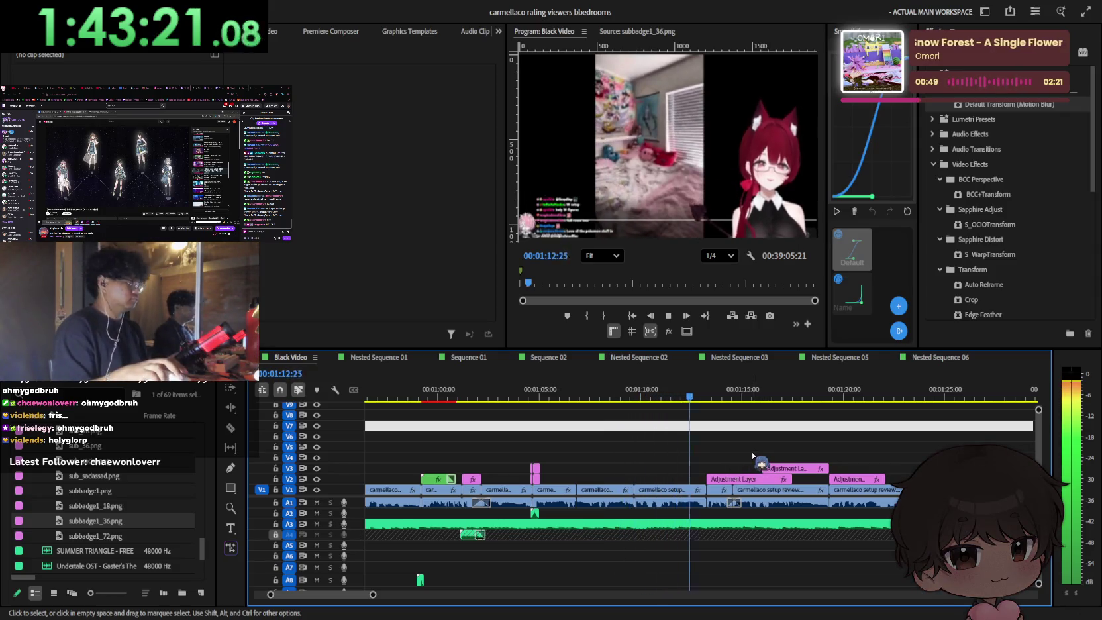
scroll(732, 453, "down", 2)
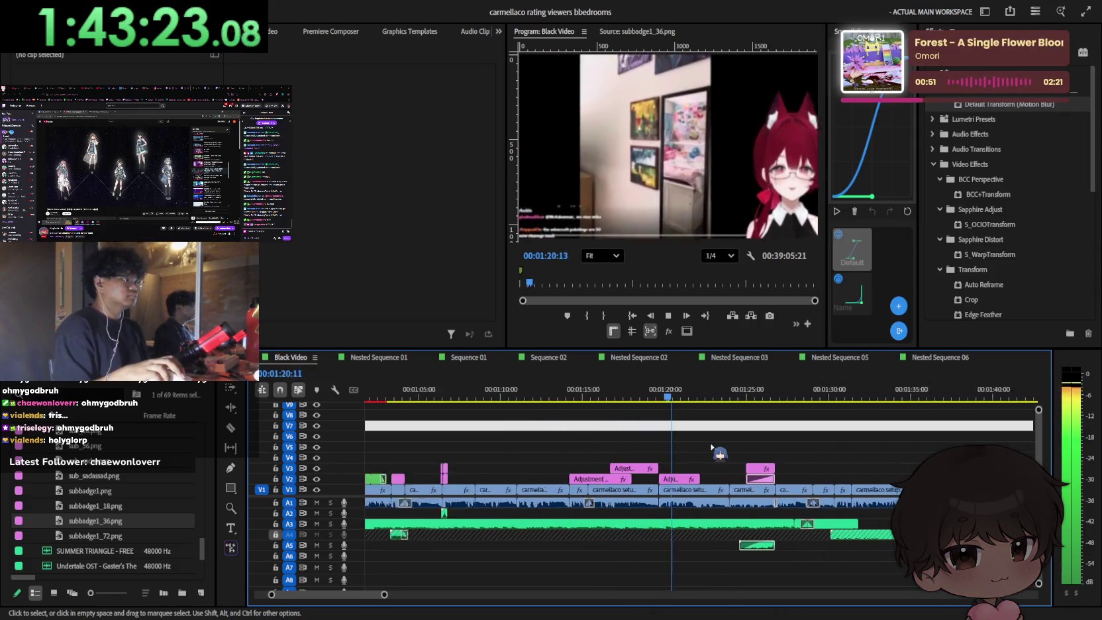
scroll(712, 449, "down", 2)
scroll(712, 447, "down", 2)
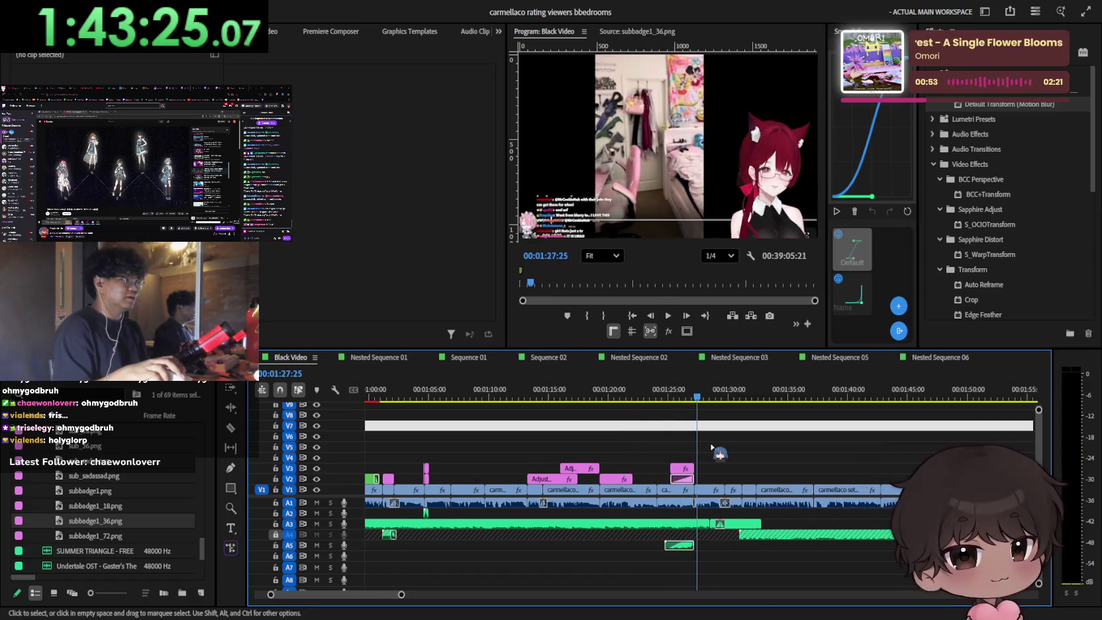
key("space")
Step: Continue playback with timeline zoom adjustments, stopping at 00:02:03:54 and zooming in there
left_click(681, 407)
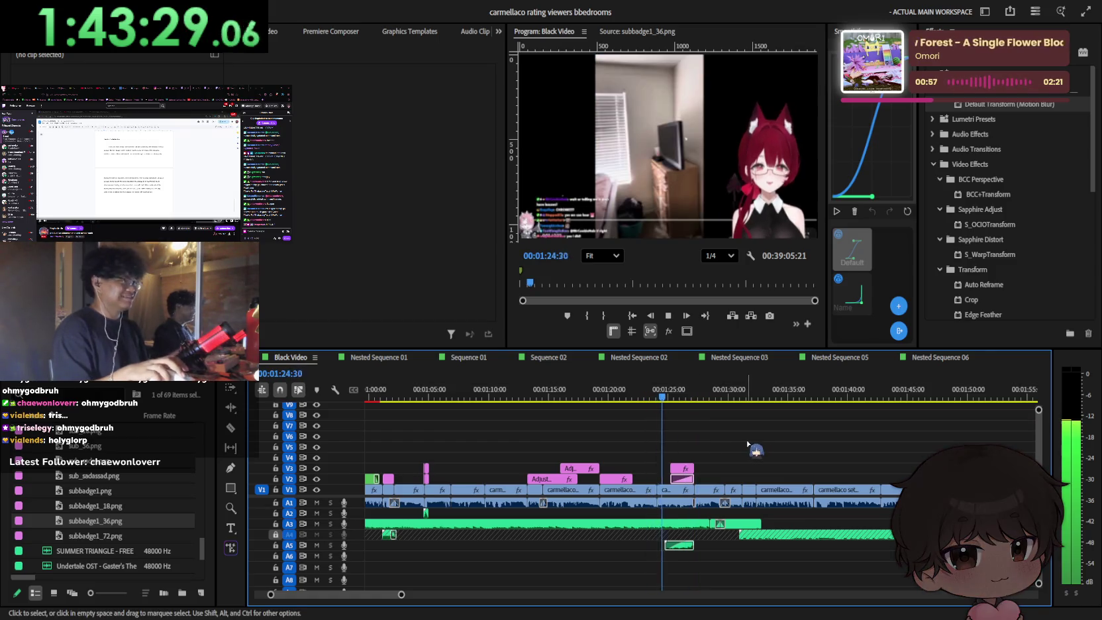
key("minus")
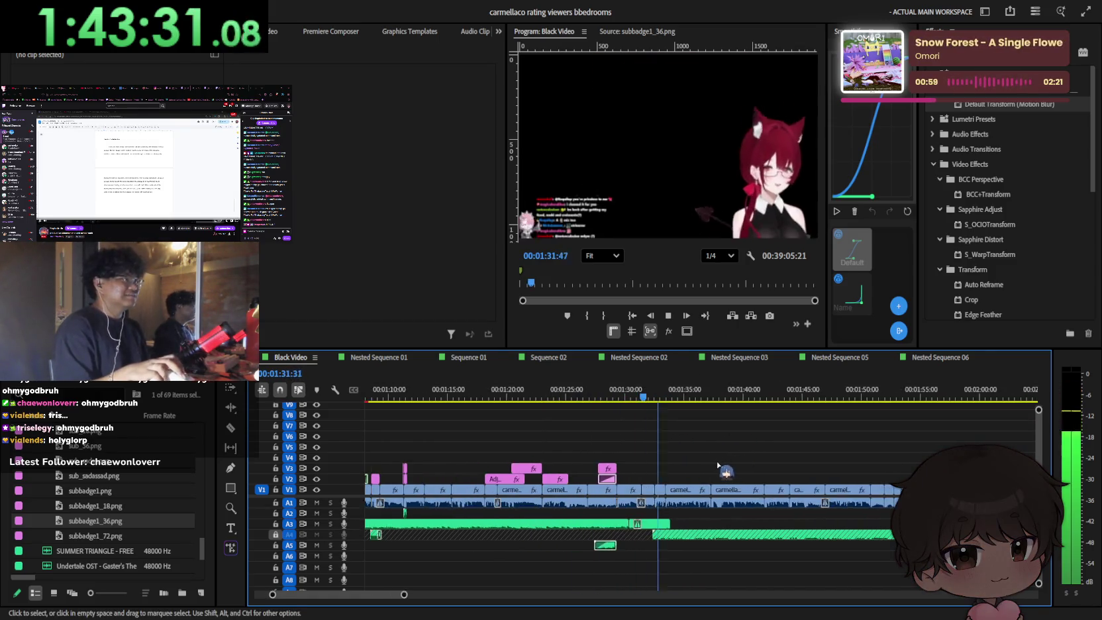
key("equal")
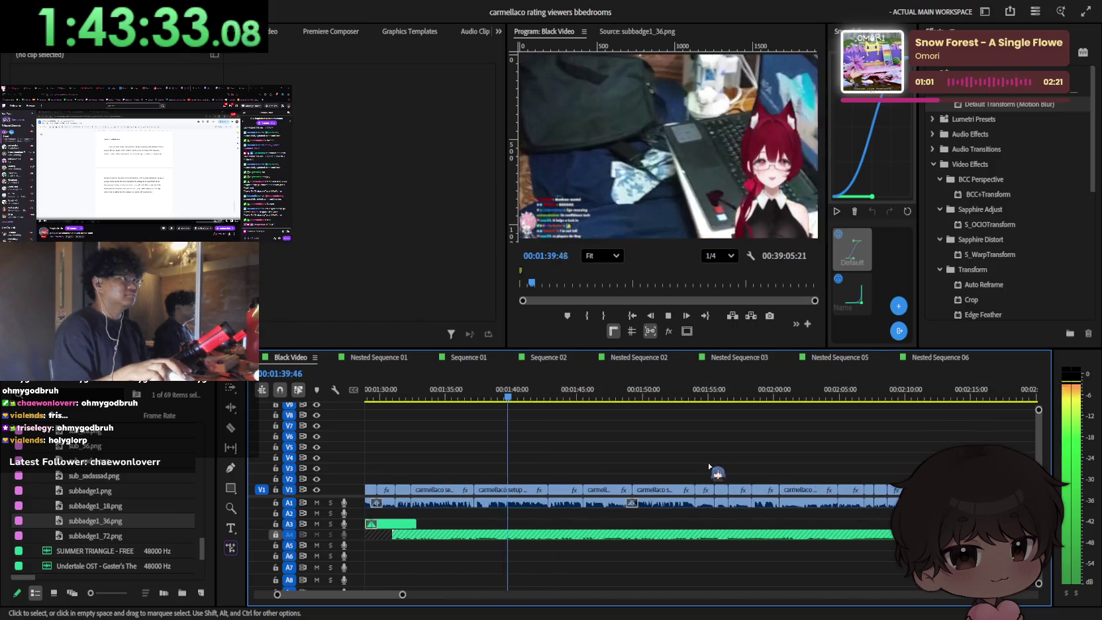
key("minus")
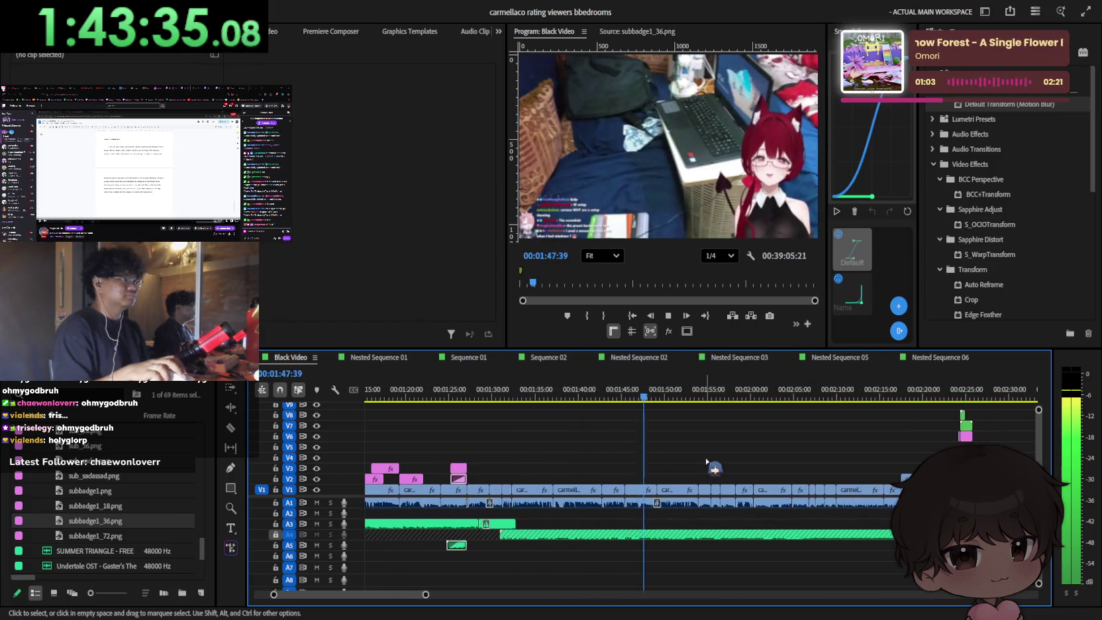
key("minus")
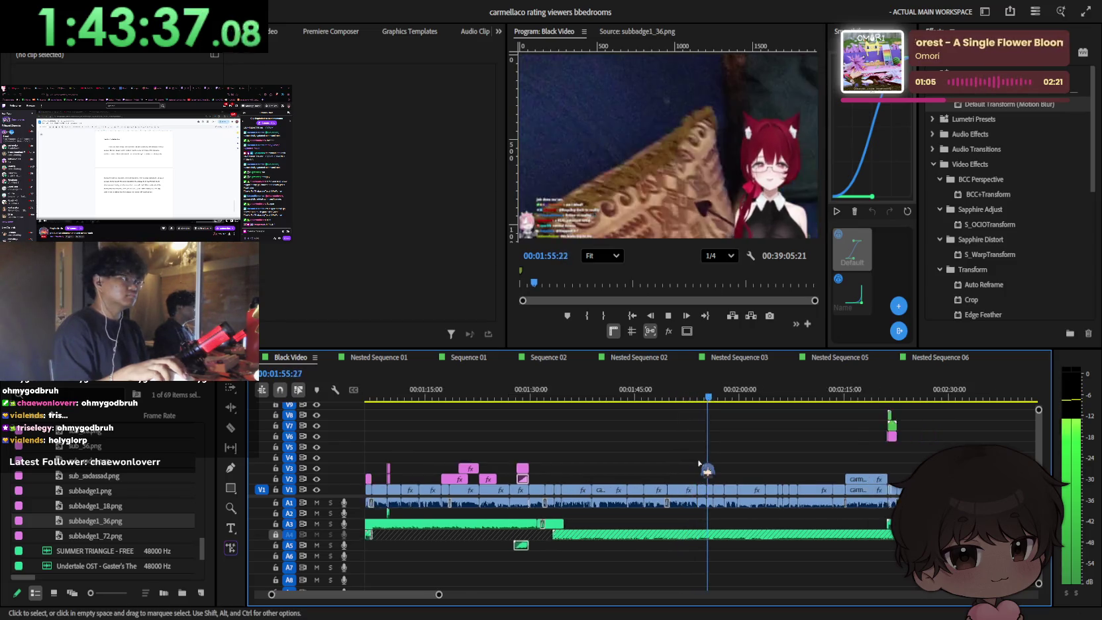
key("minus")
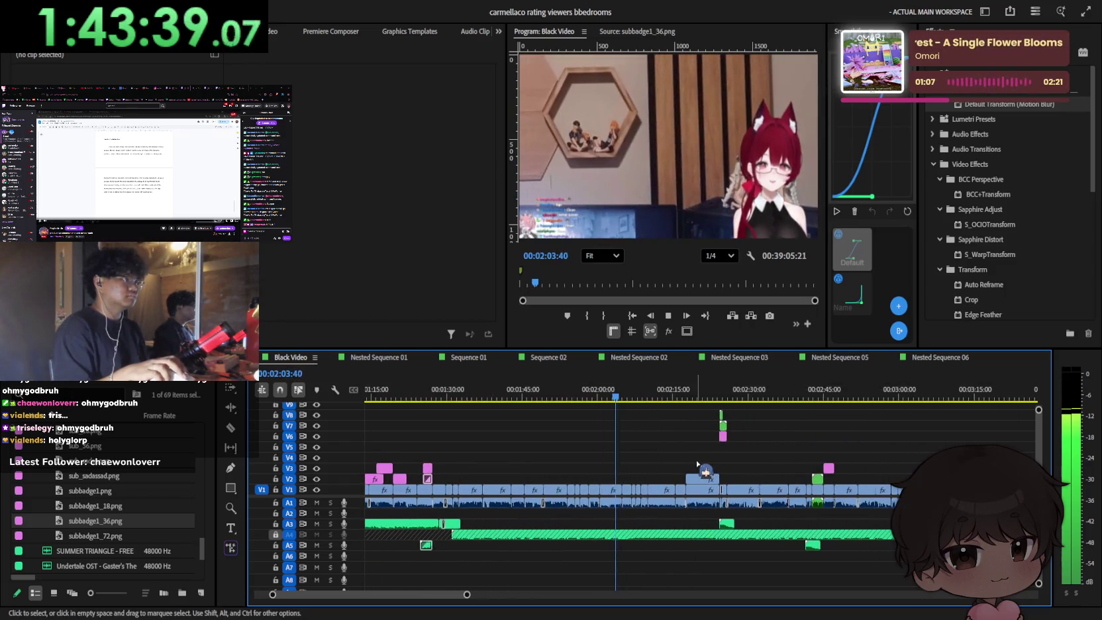
key("space")
key("equal")
key("equal")
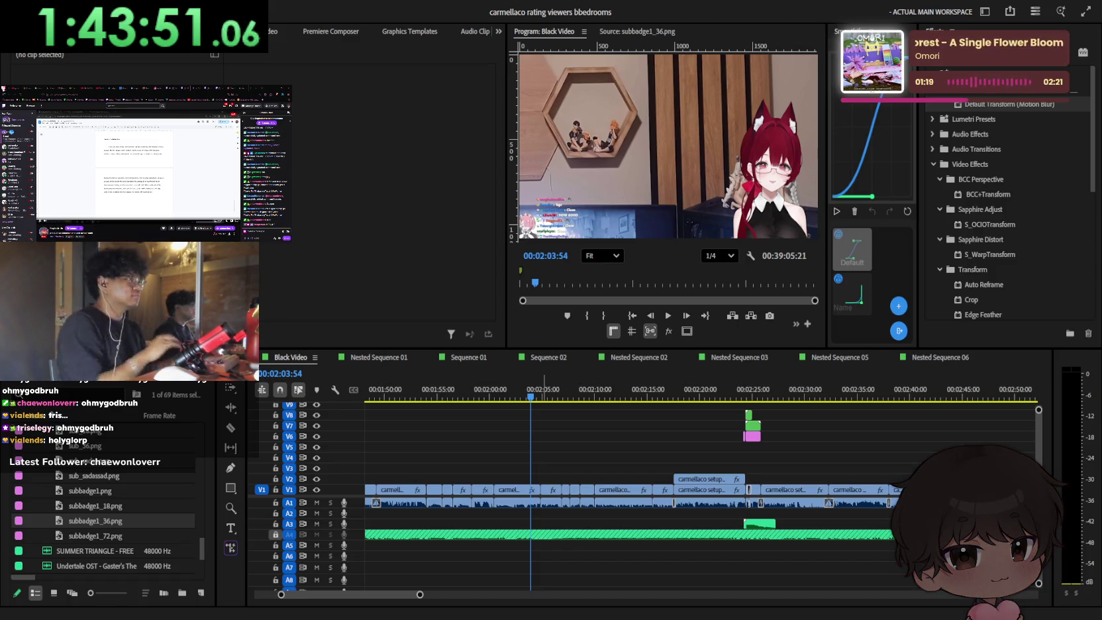
Step: Add the Hell's Kitchen waterphone sound effect to track A6 and shift it earlier
mouse_move(99, 504)
left_mouse_down()
mouse_move(636, 556)
mouse_move(601, 551)
left_mouse_up()
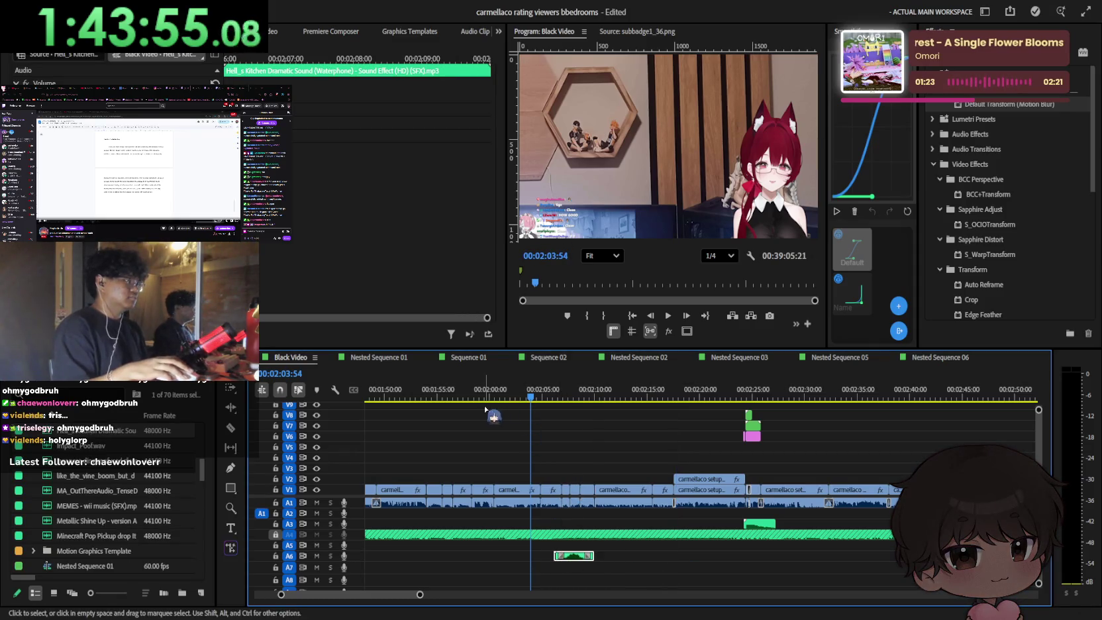
scroll(530, 477, "up", 3)
key("space")
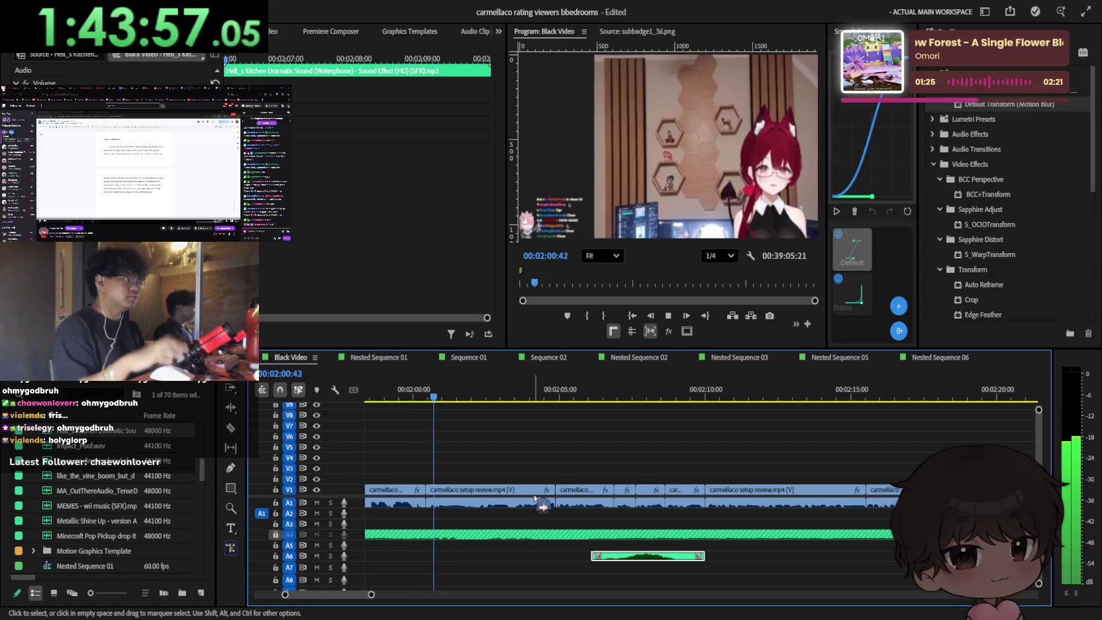
scroll(603, 544, "up", 3)
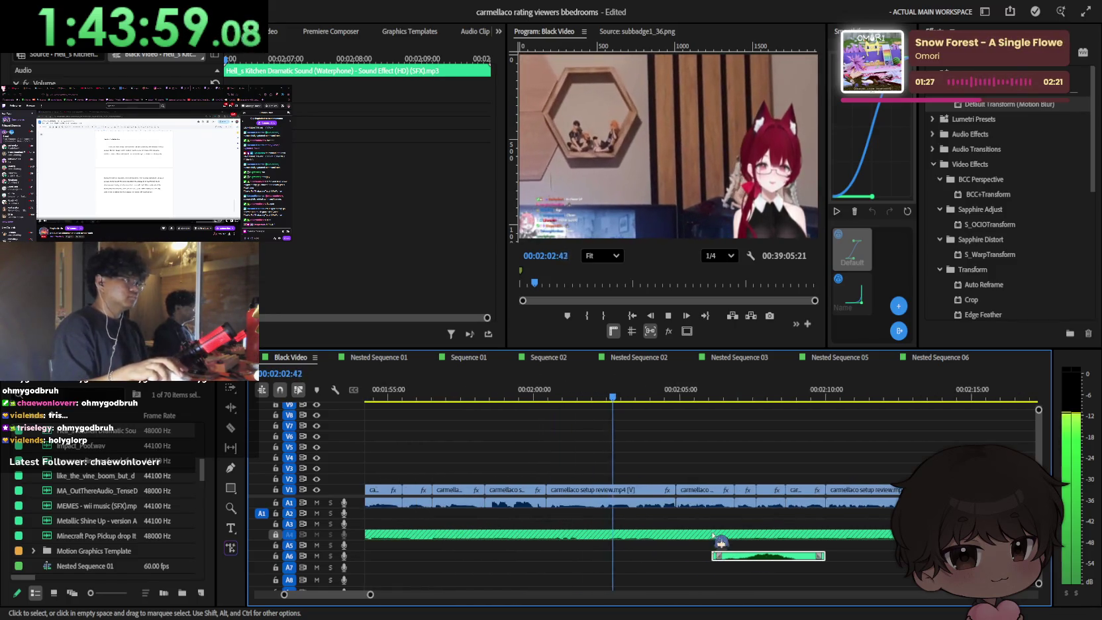
left_click_drag(764, 562, 691, 558)
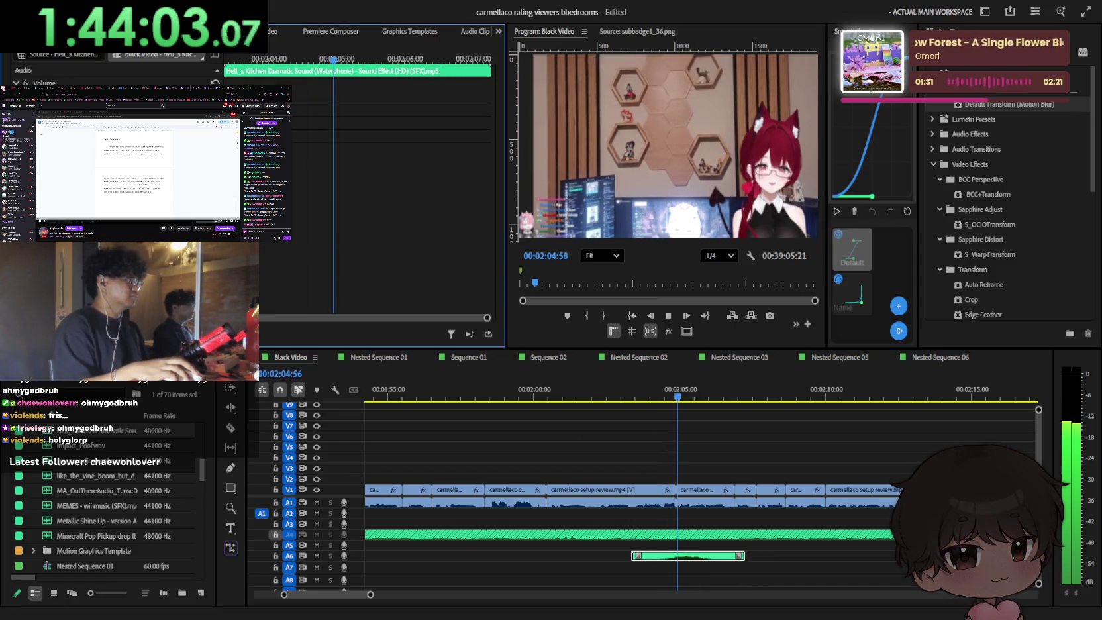
Step: Play back from just before the cut and park the playhead at 2:04:22
left_click(679, 405)
key("j")
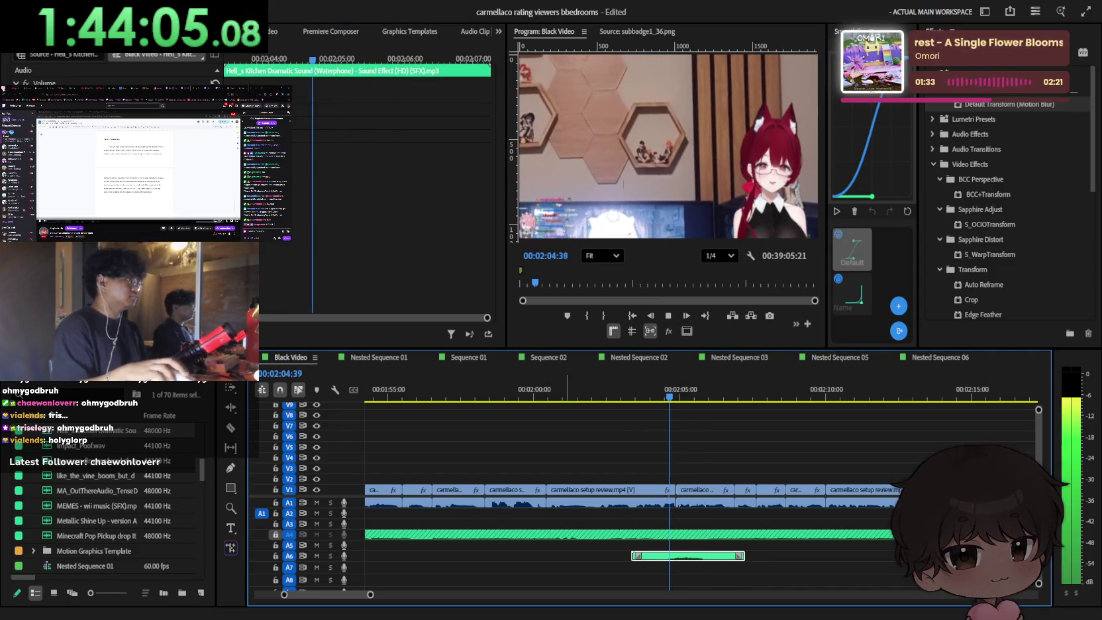
scroll(610, 506, "up", 2, "alt")
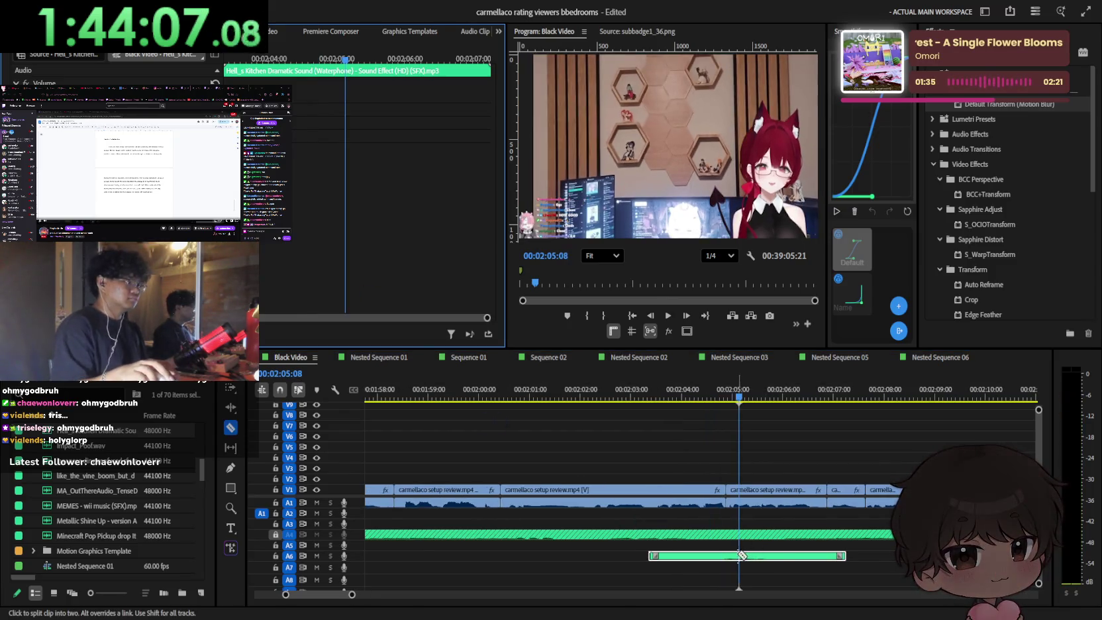
left_click(619, 514)
scroll(620, 514, "up", 2, "alt")
scroll(751, 528, "up", 2, "alt")
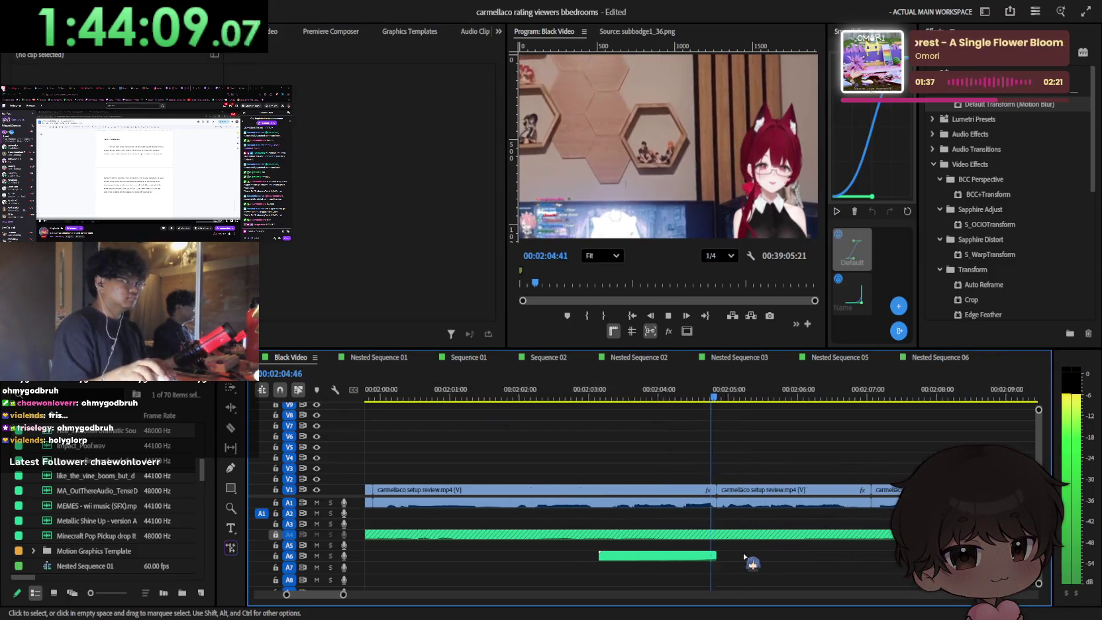
Step: Extend the sound effect's start earlier on A6 and play back the trimmed section
left_click_drag(599, 555, 579, 555)
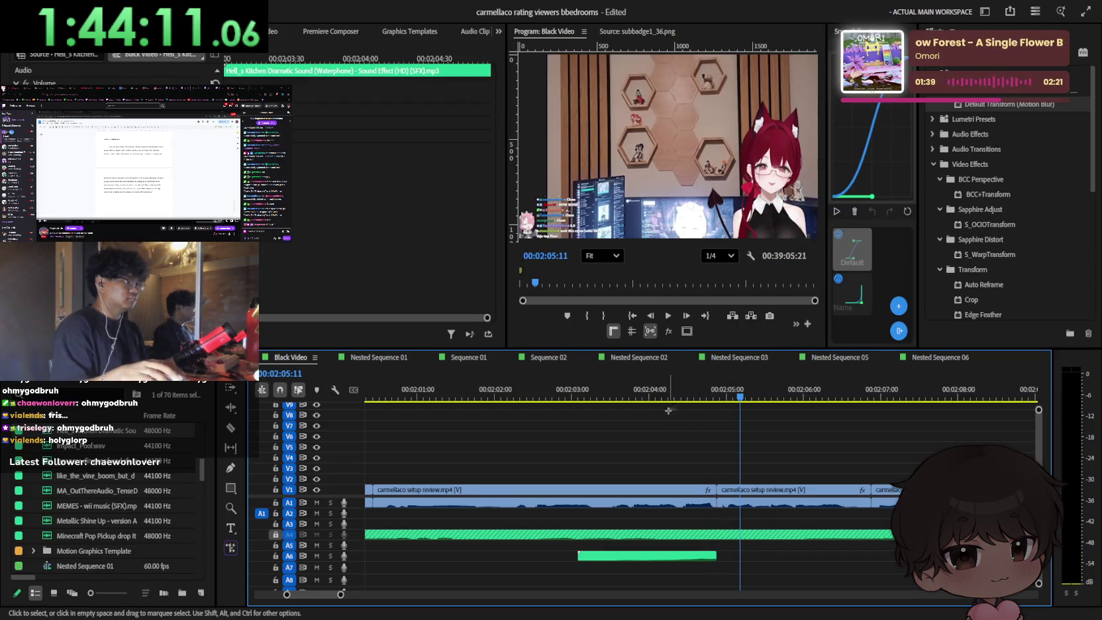
left_click(648, 422)
key("space")
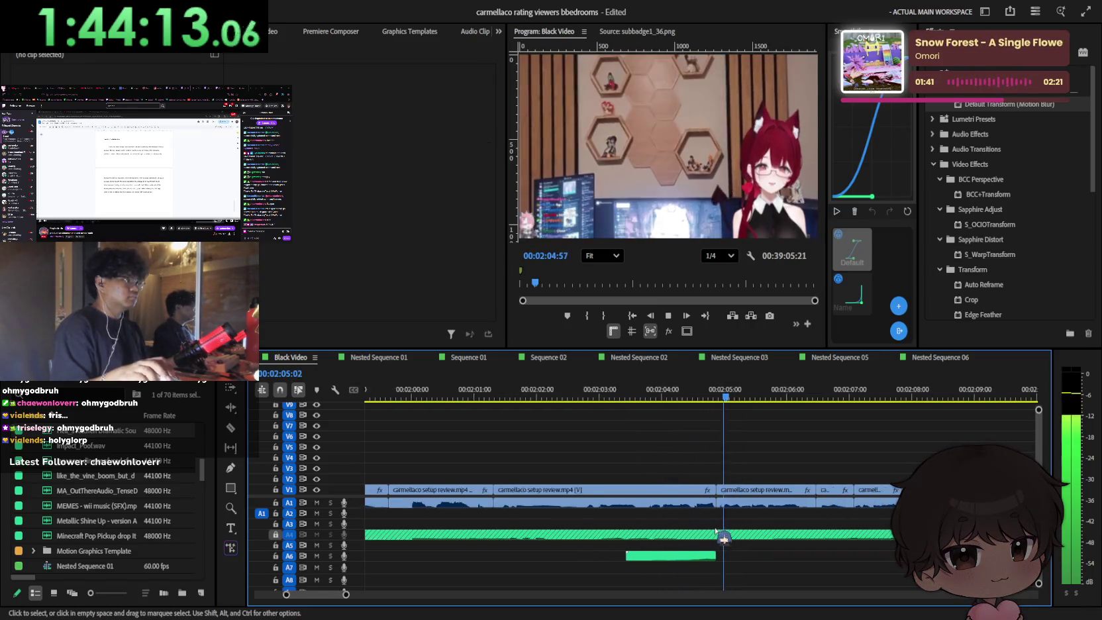
scroll(721, 562, "down", 2, "alt")
key("space")
key("space")
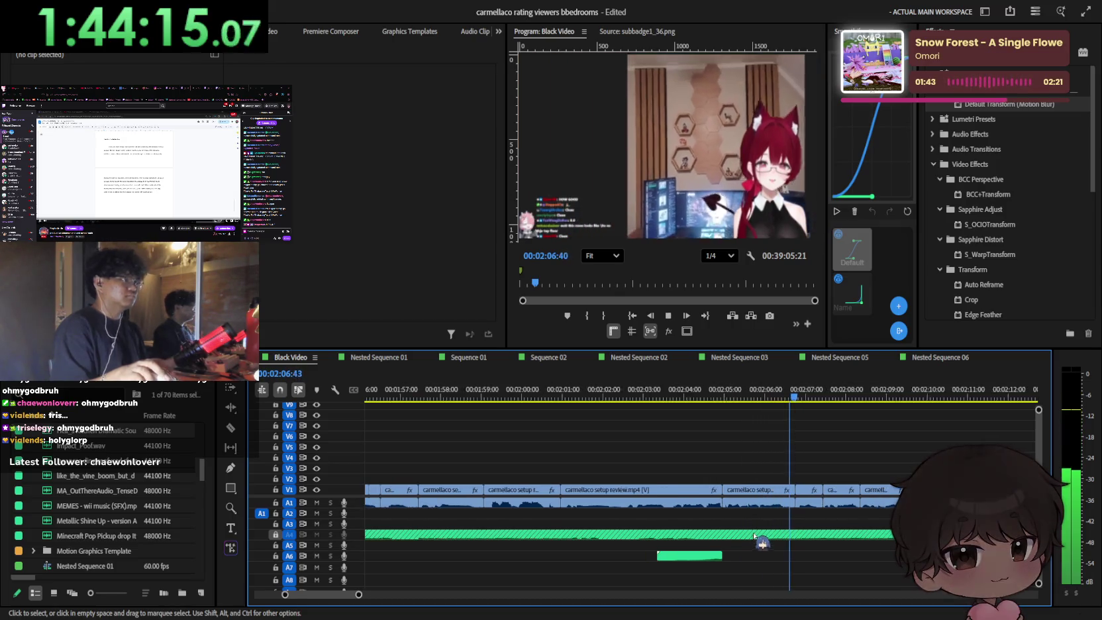
scroll(741, 542, "down", 2, "alt")
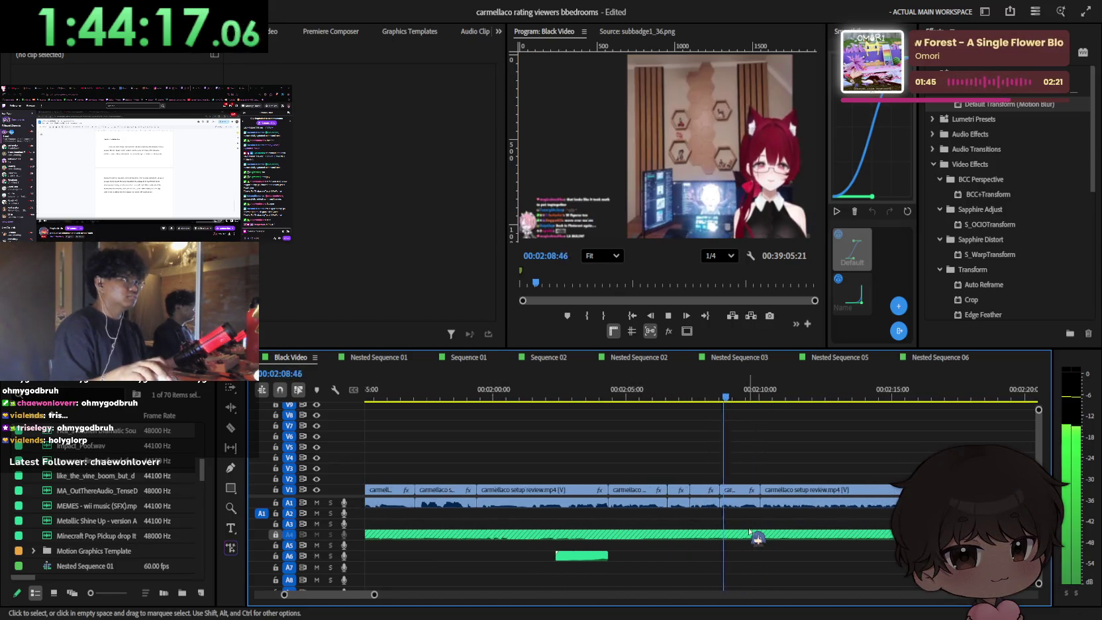
scroll(758, 538, "down", 1, "alt")
scroll(757, 536, "down", 1, "alt")
scroll(749, 530, "down", 1, "alt")
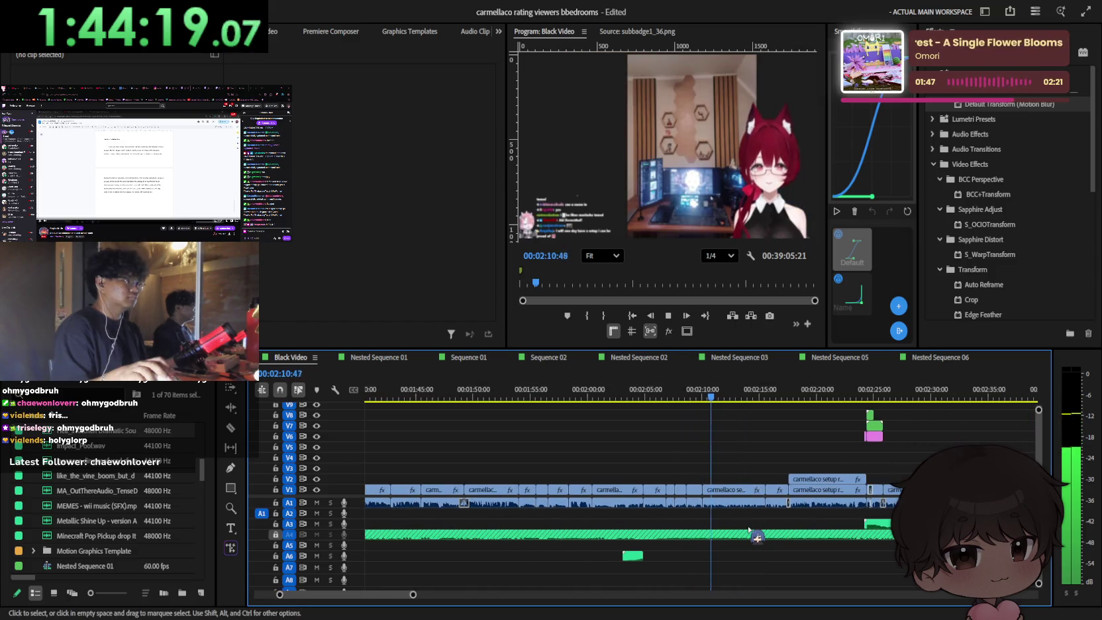
Step: Play from 2:21:58 to about 2:25 and zoom the timeline in on the overlay stack
scroll(749, 530, "down", 1, "alt")
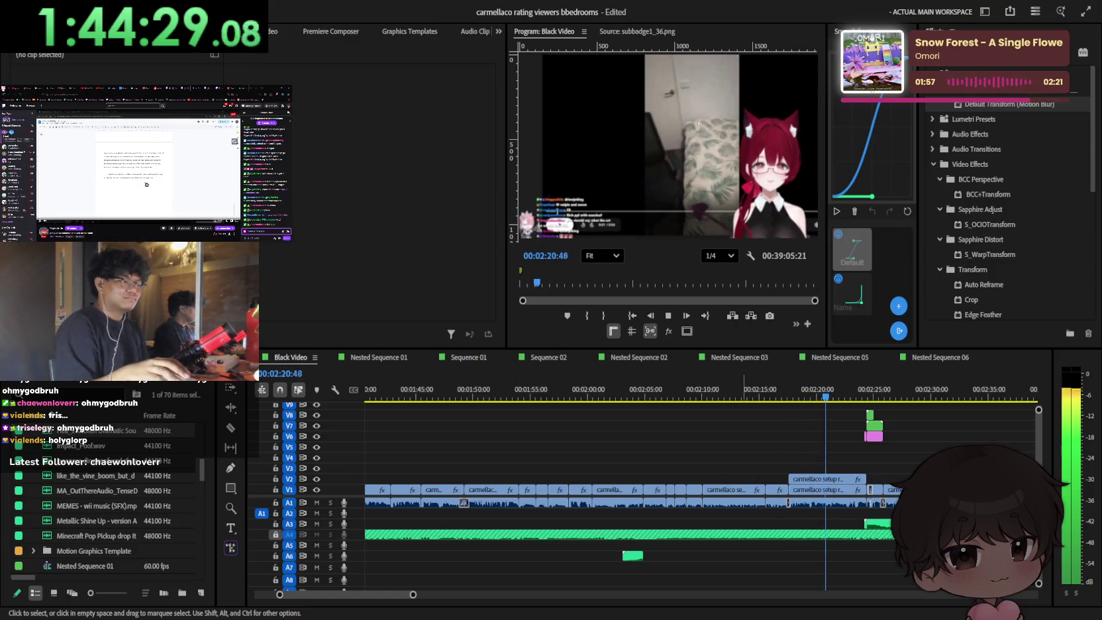
left_click(547, 380)
key("space")
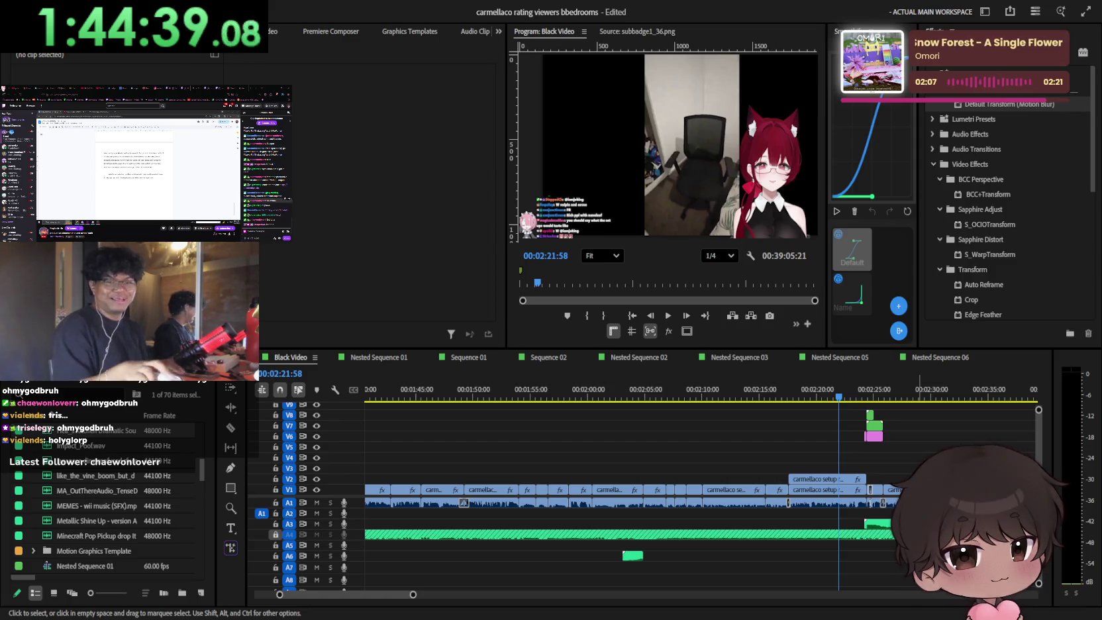
left_click(923, 530)
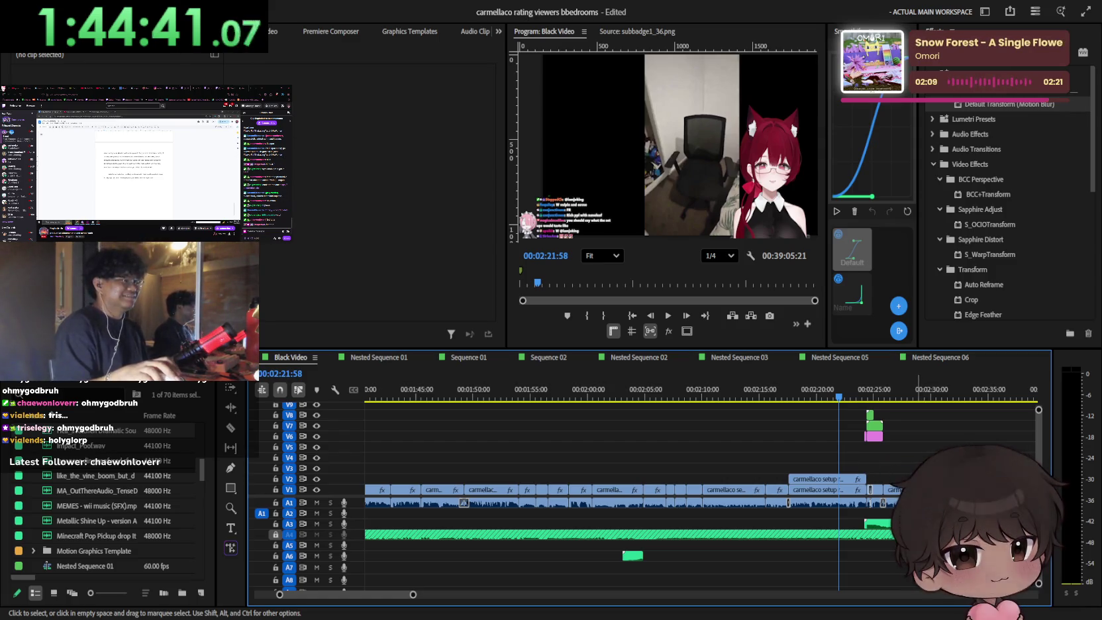
scroll(766, 385, "up", 3)
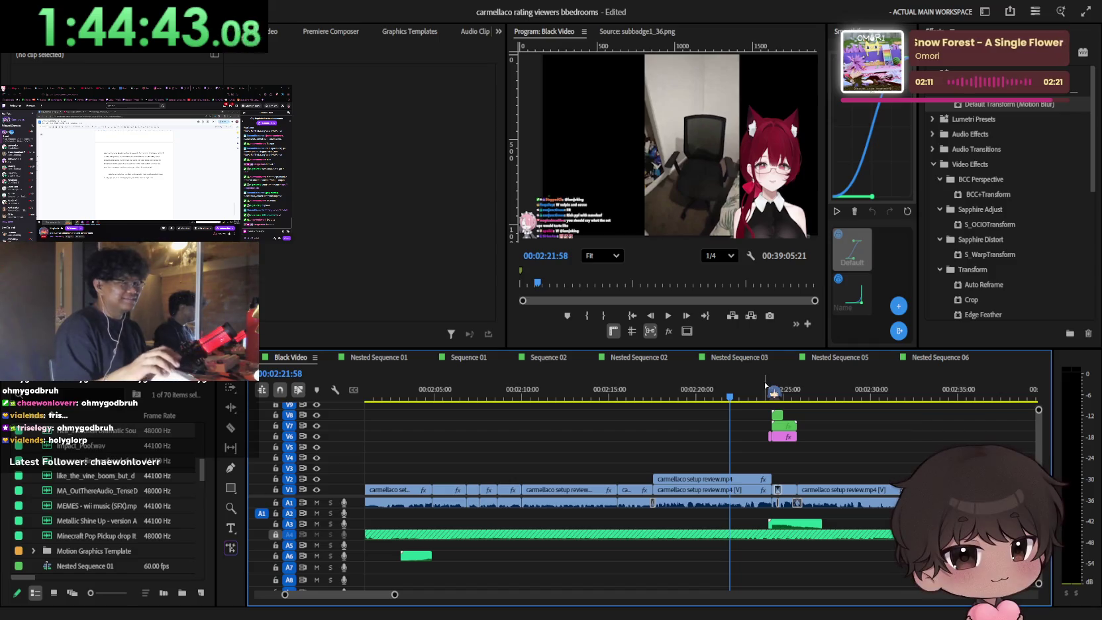
key("space")
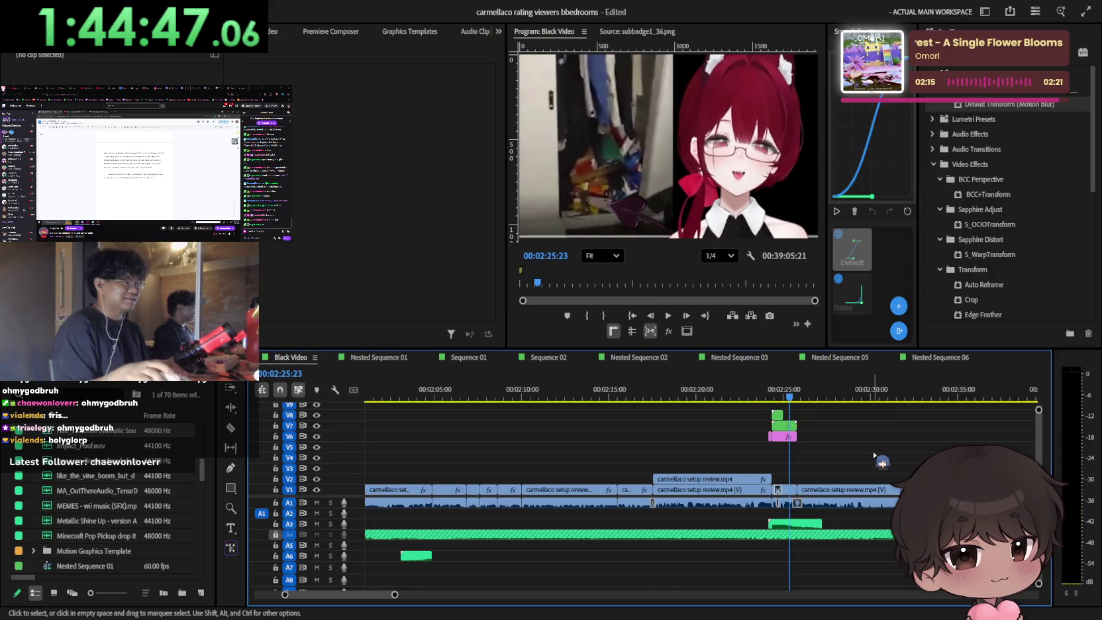
left_click(822, 441)
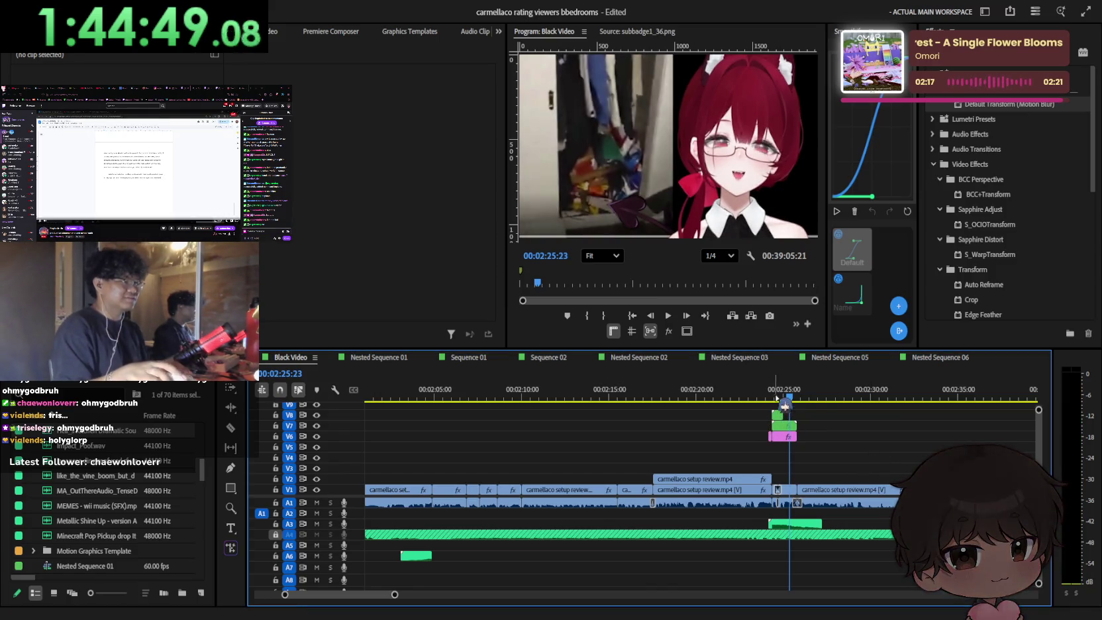
key("=")
scroll(803, 538, "up", 2)
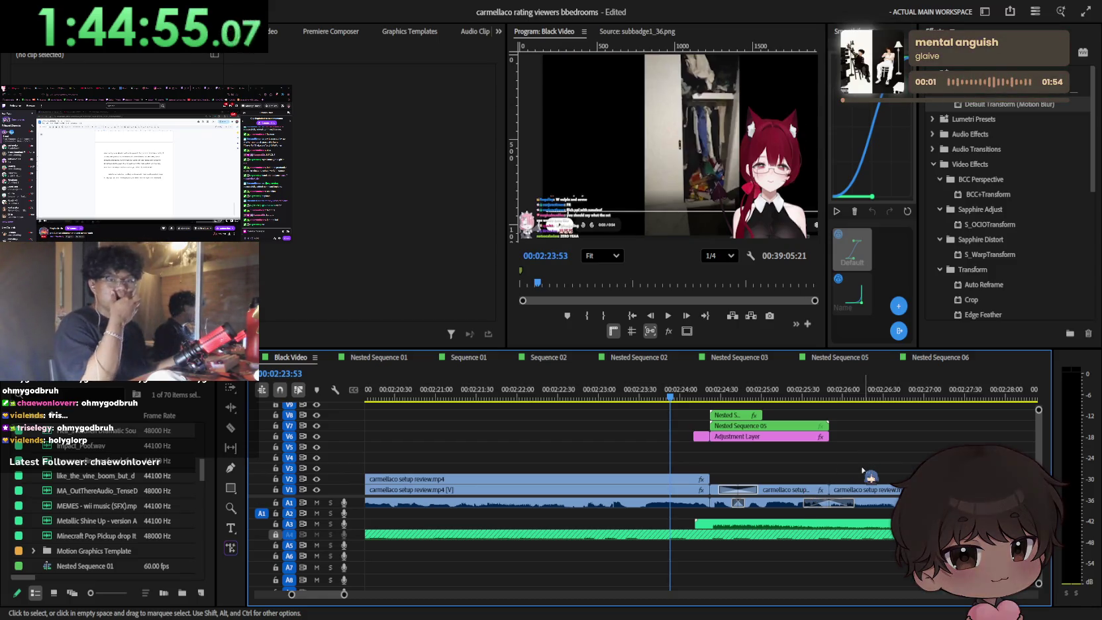
Step: Scrub the playhead to 00:02:24:09 and play from the overlay's start
left_click_drag(769, 397, 693, 398)
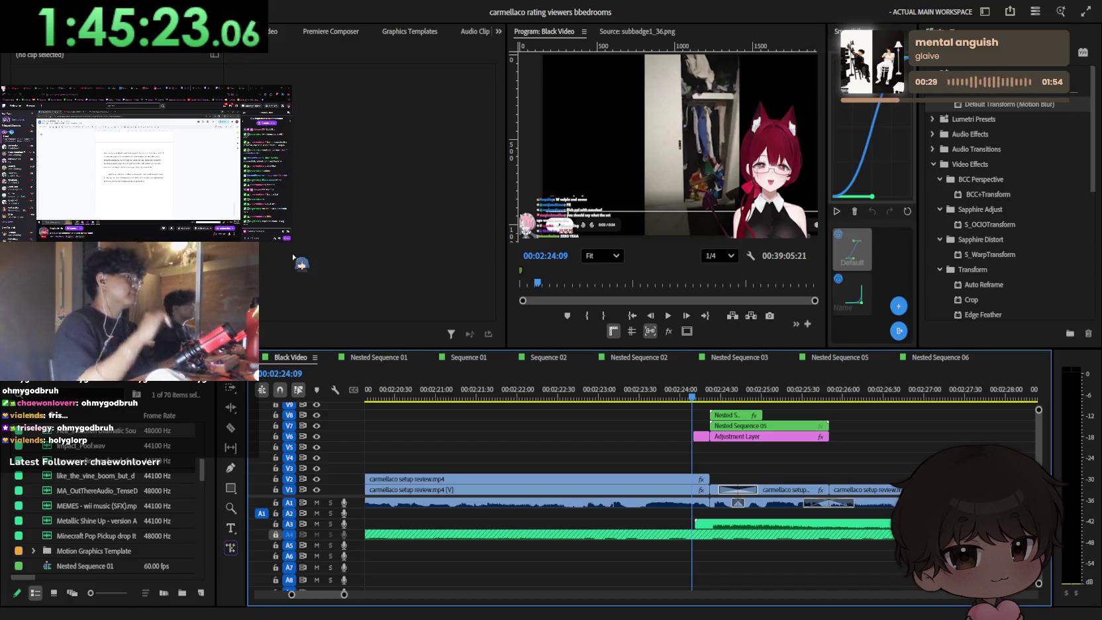
key("space")
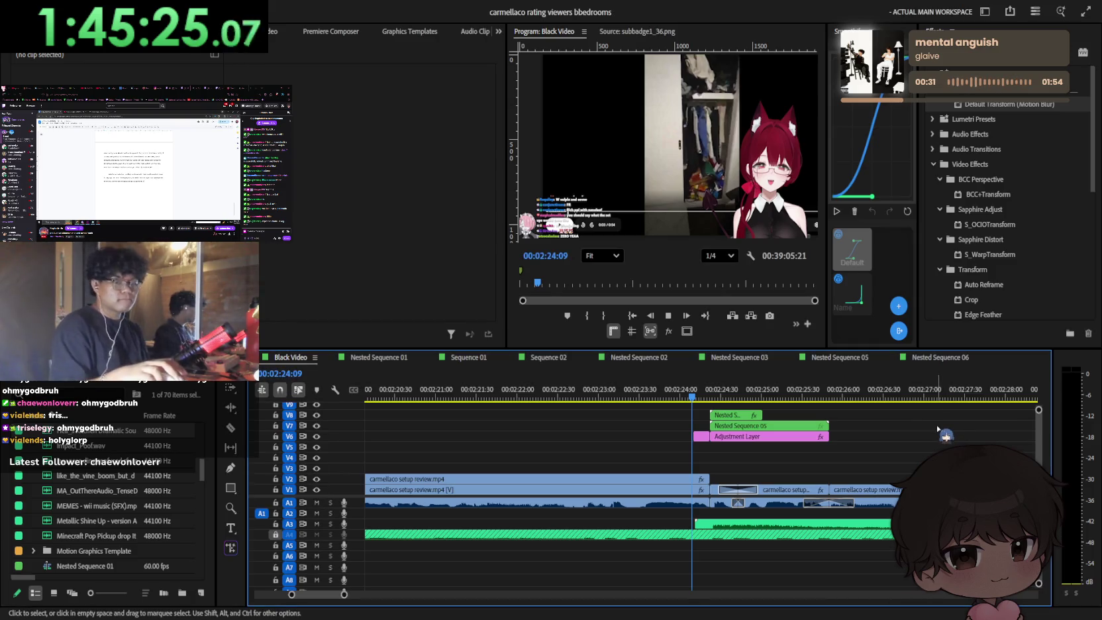
Step: Stop playback at 2:33:55, resume, then jump back to the edit point at 00:02:32:03
scroll(822, 450, "down", 3)
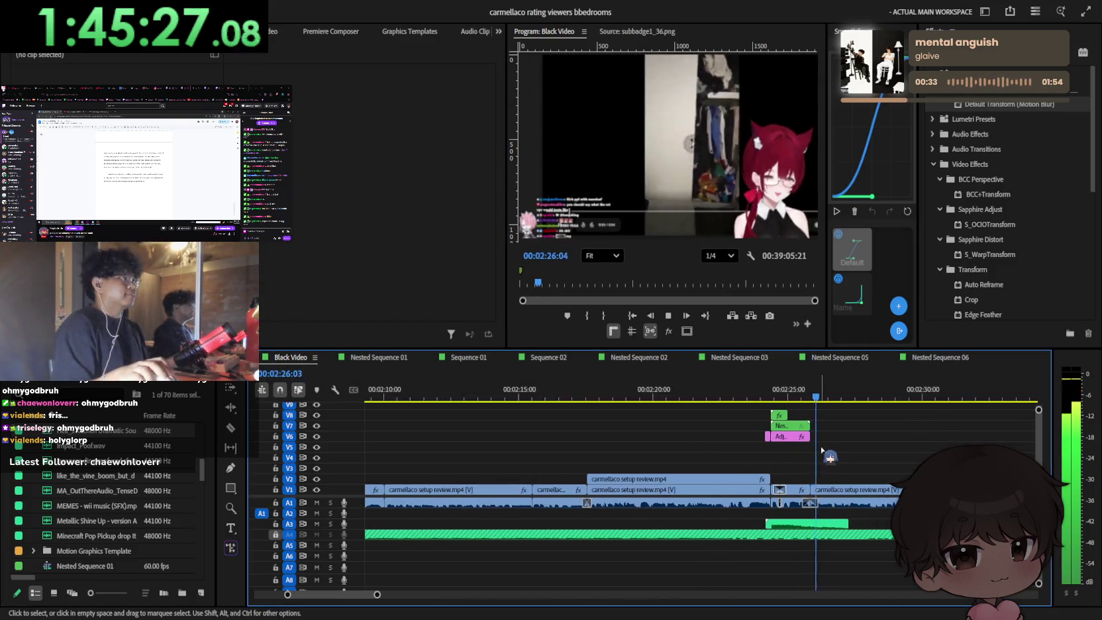
scroll(821, 454, "down", 2)
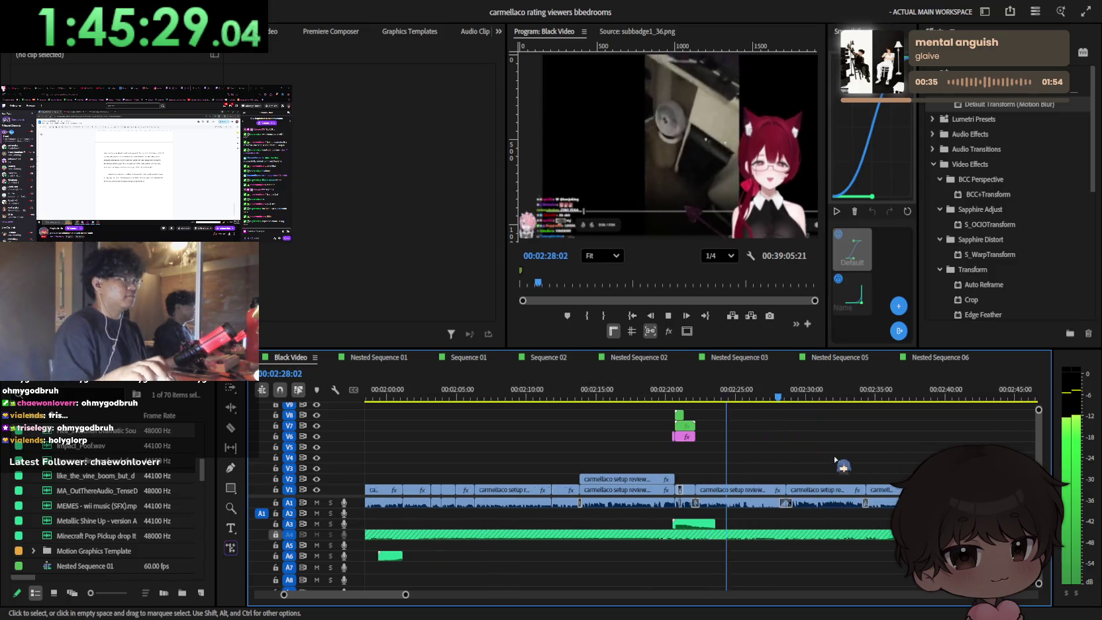
scroll(828, 457, "up", 2)
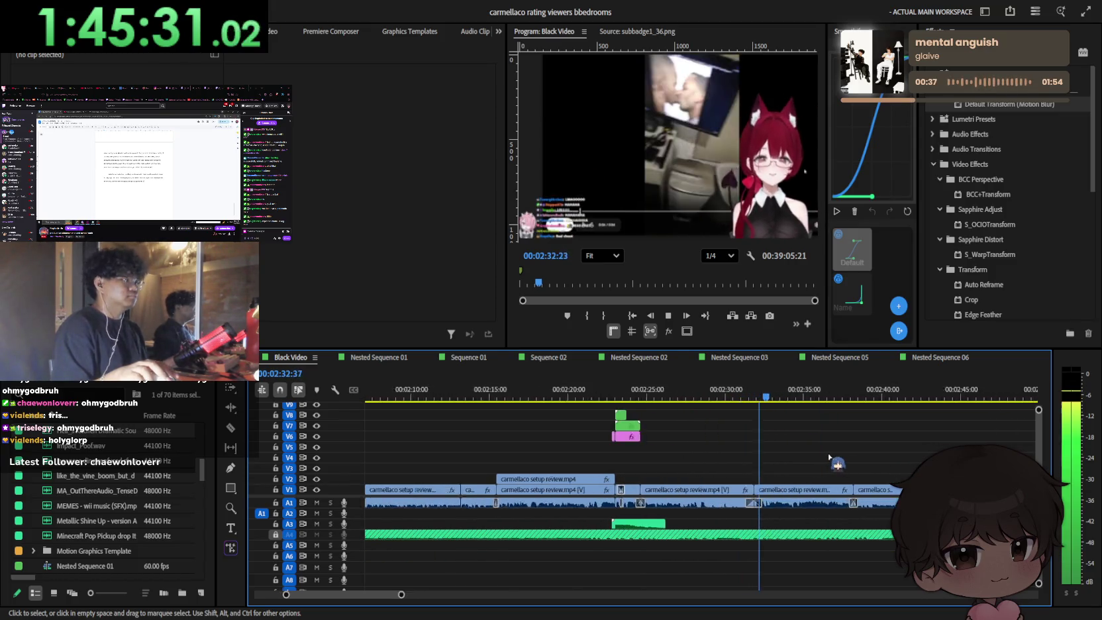
key("space")
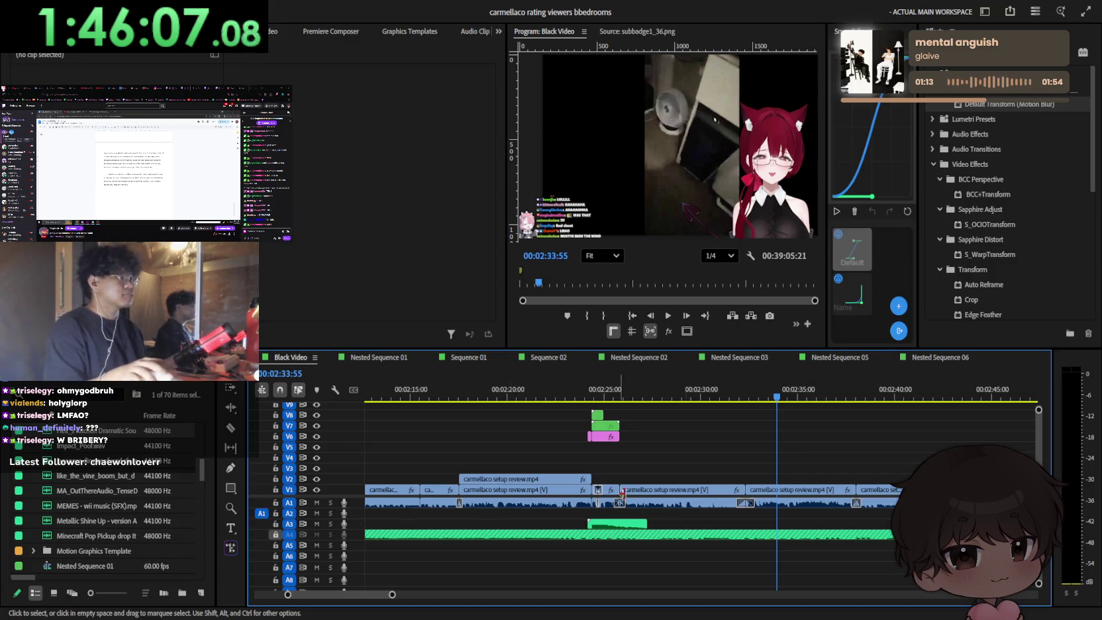
key("space")
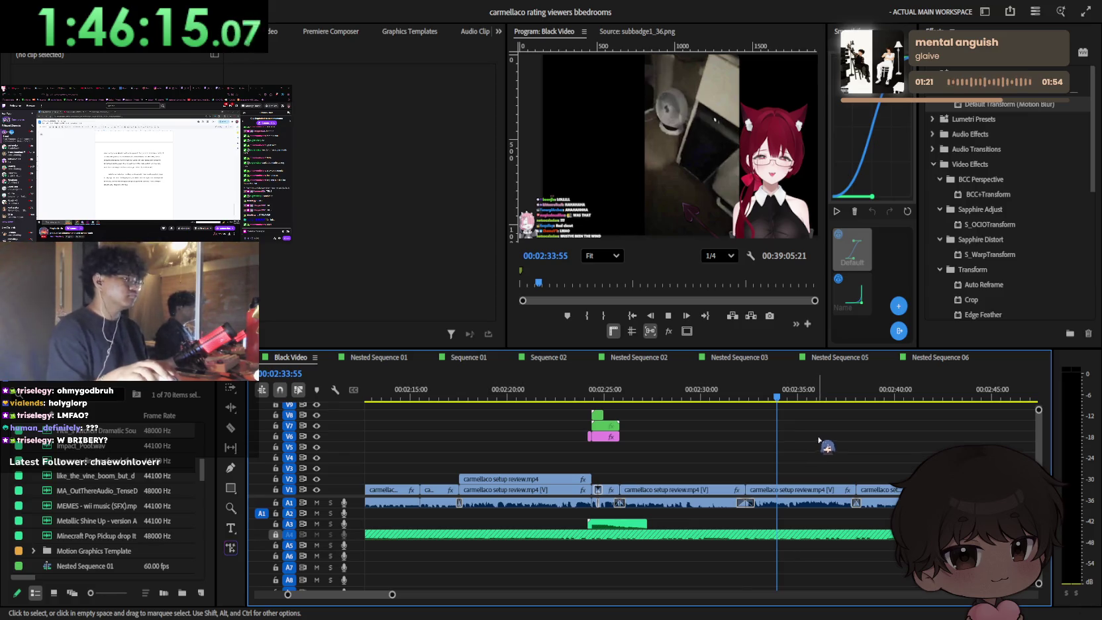
key("Up")
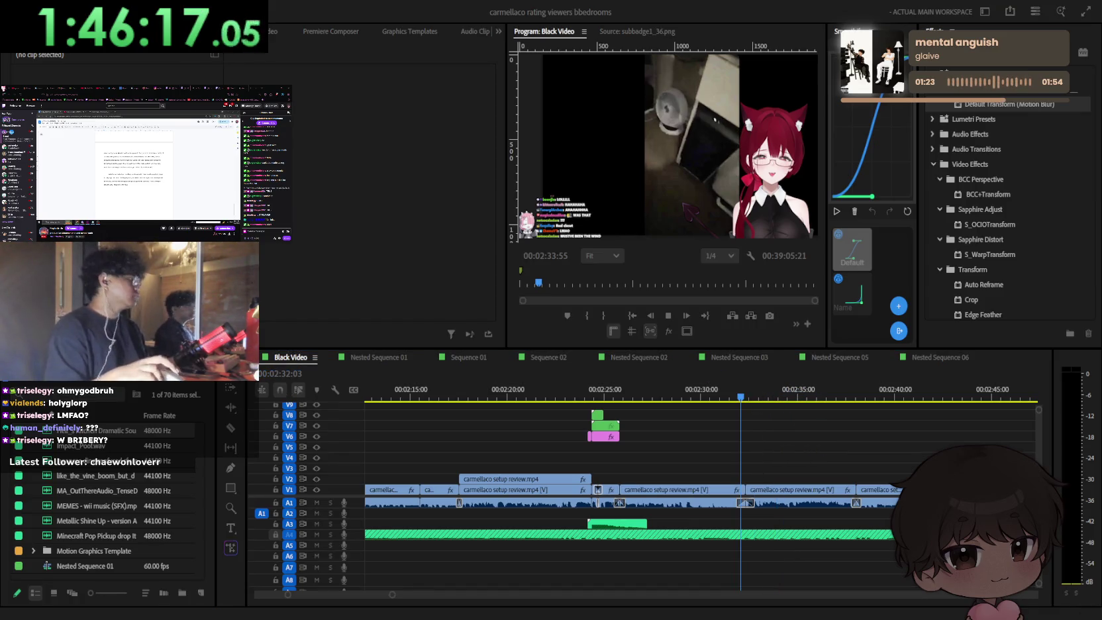